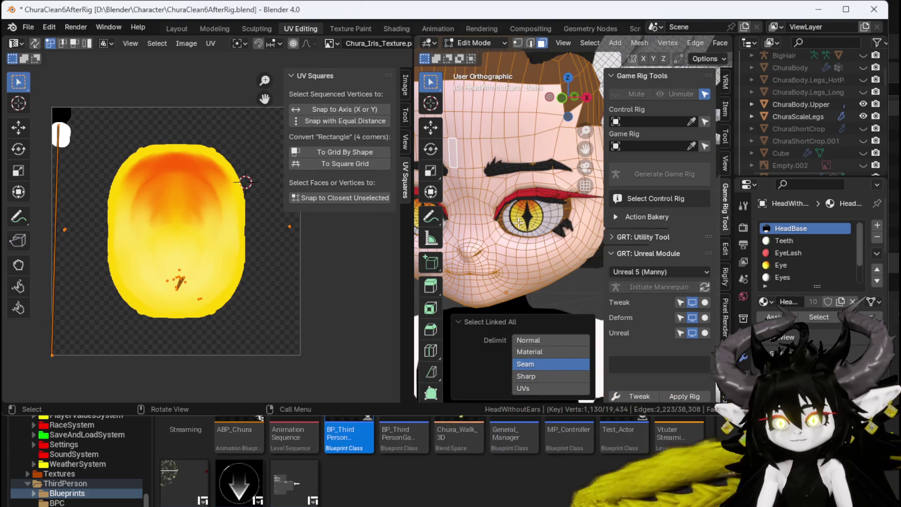
# Select the linked iris and Eyes pieces, then clear the selection back to the head.
pyautogui.click(502, 205)
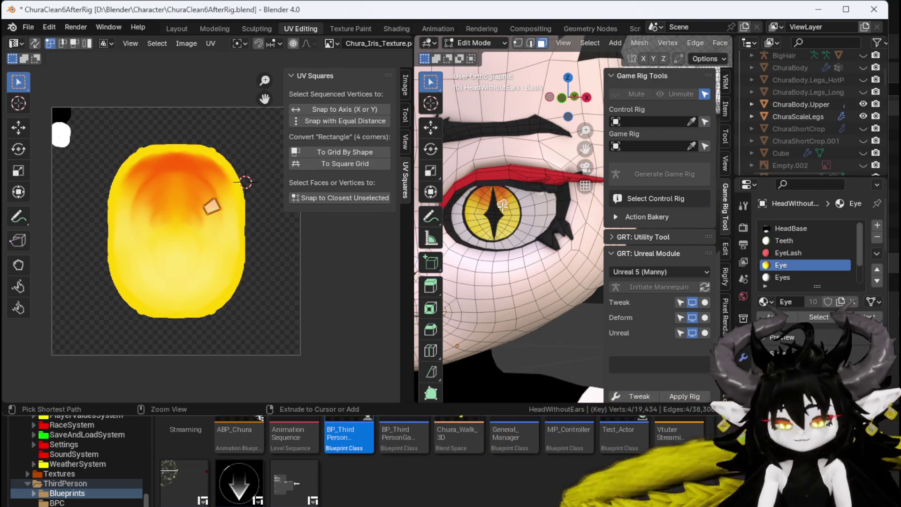
pyautogui.hotkey('ctrl', 'l')
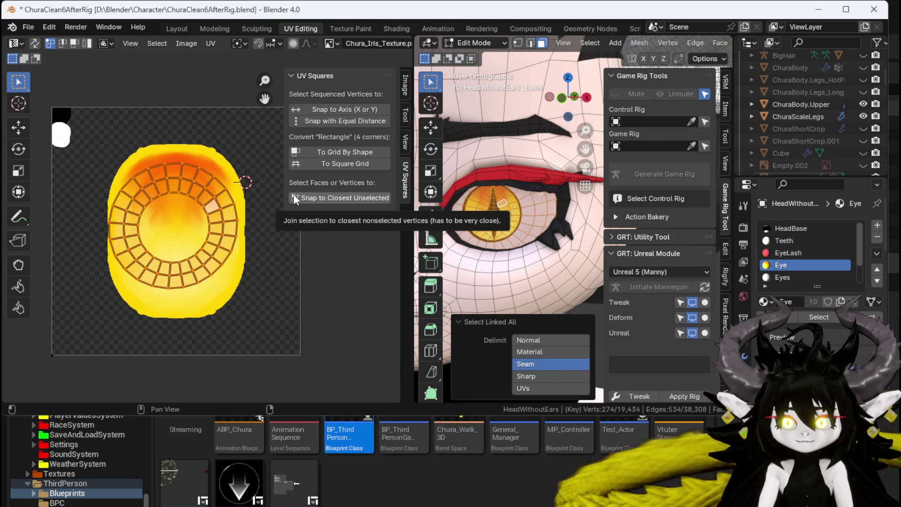
pyautogui.click(544, 211)
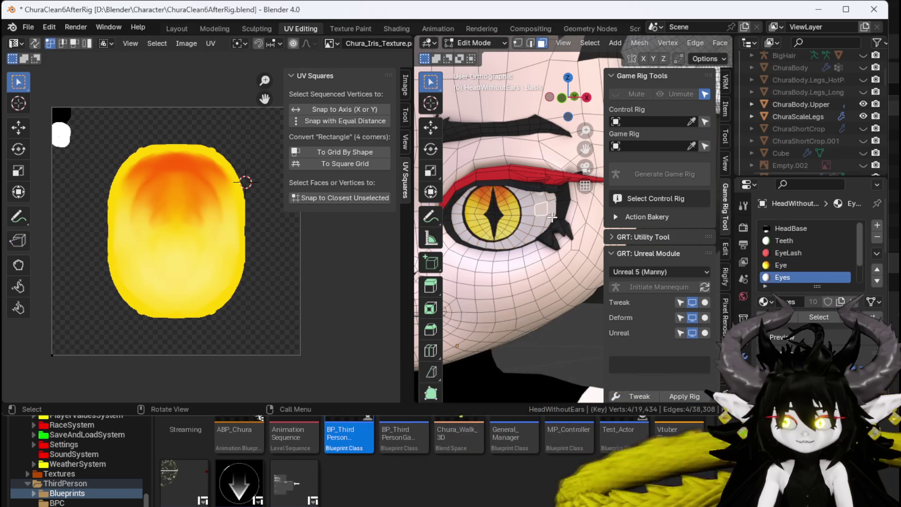
pyautogui.hotkey('ctrl', 'l')
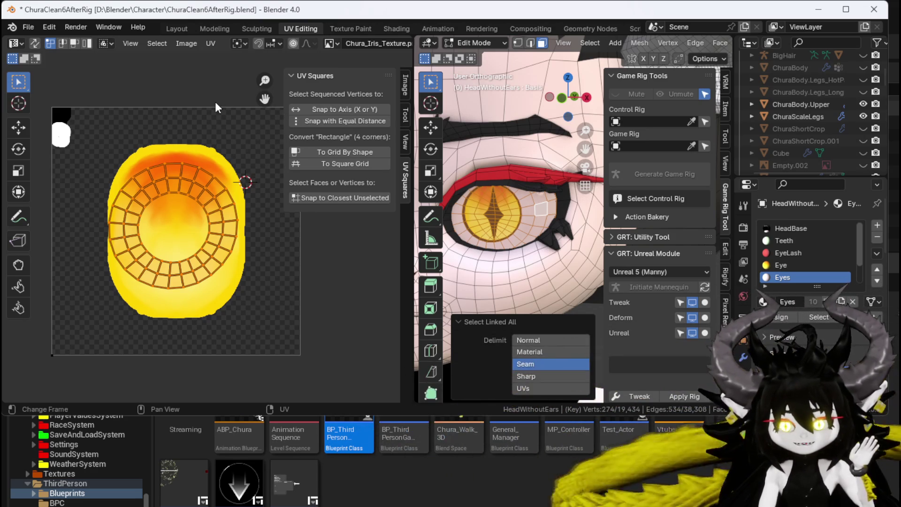
pyautogui.scroll(-5, 469, 133)
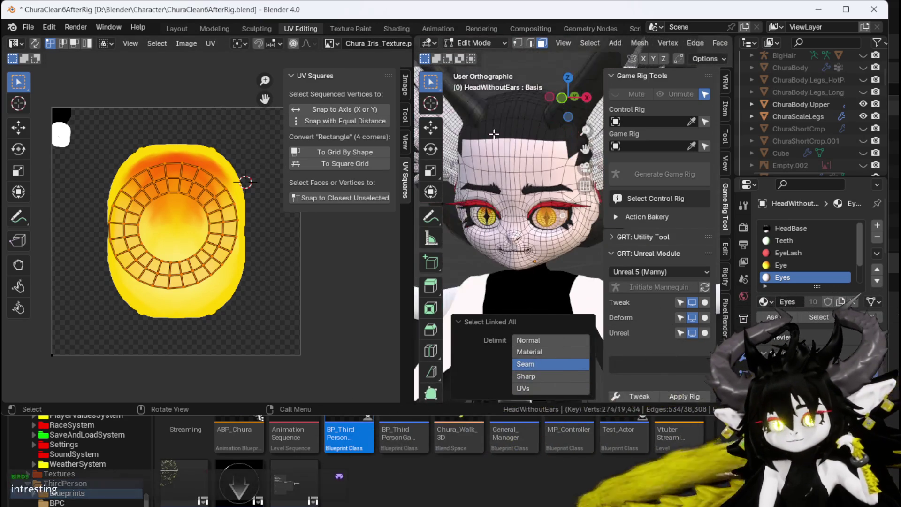
pyautogui.click(502, 157)
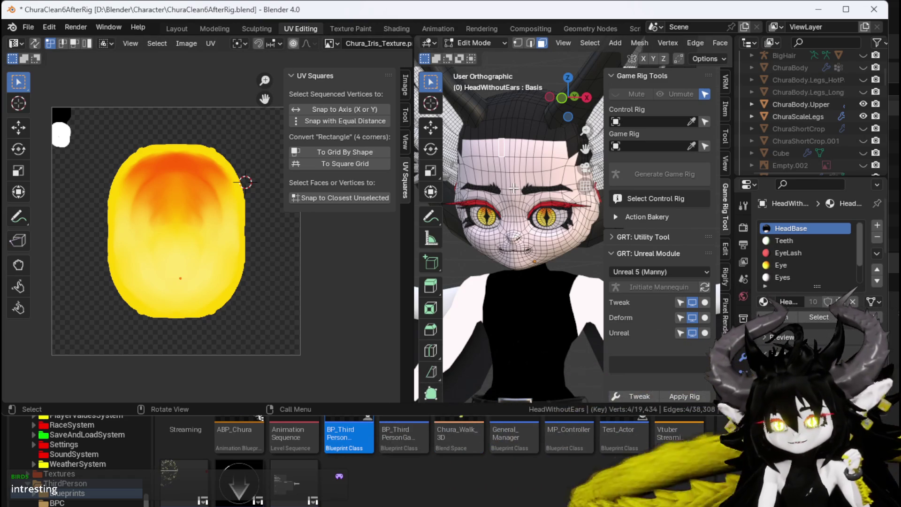
pyautogui.scroll(5, 514, 188)
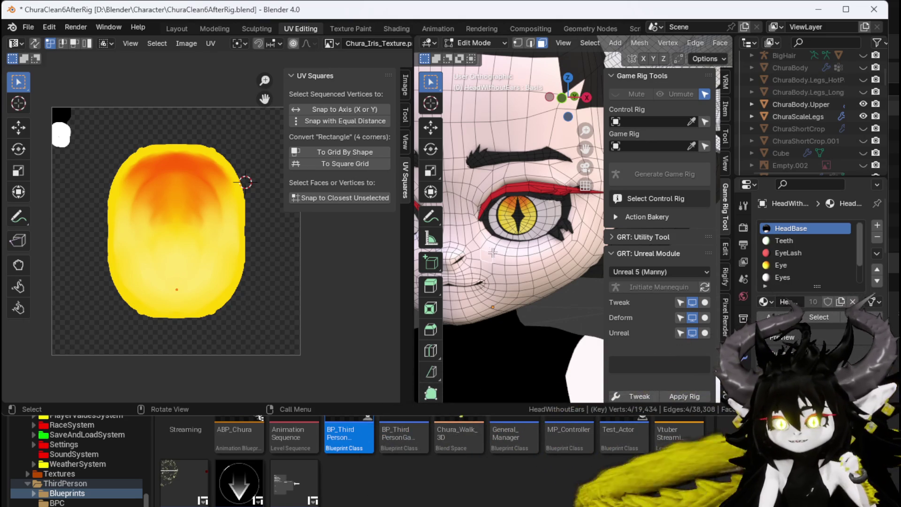
# Show HairUVLayout.png in the UV editor in place of the iris texture.
pyautogui.click(339, 43)
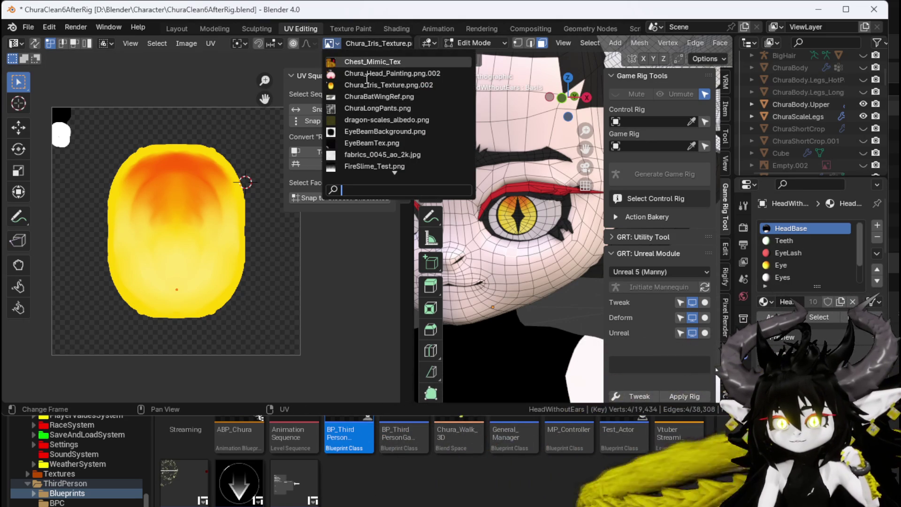
pyautogui.scroll(-15, 369, 89)
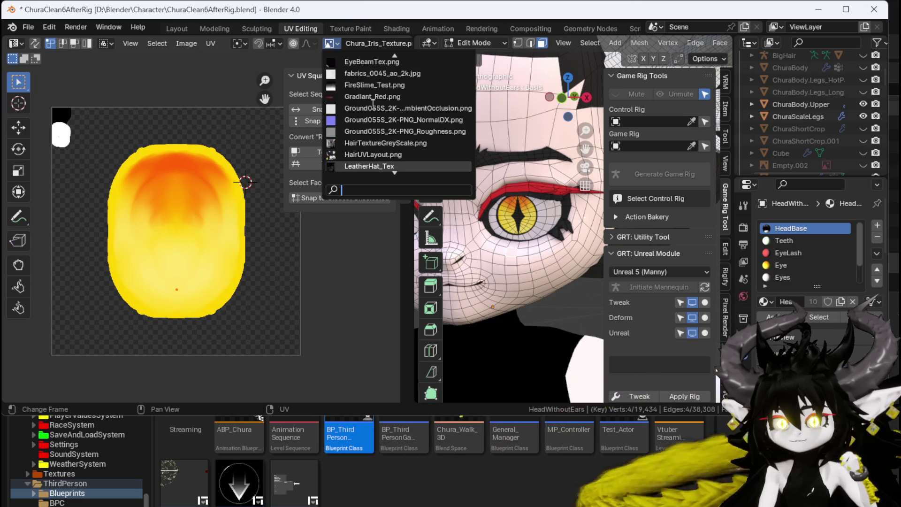
pyautogui.click(373, 108)
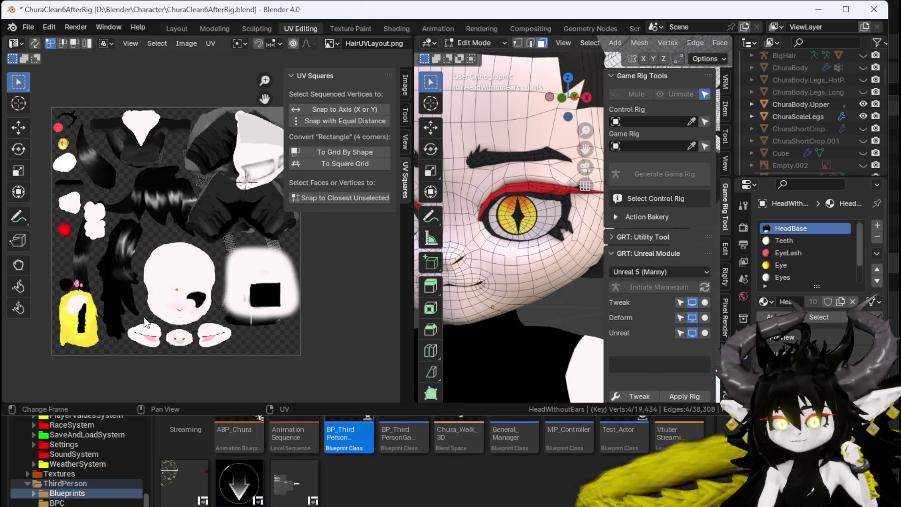
pyautogui.scroll(3, 208, 239)
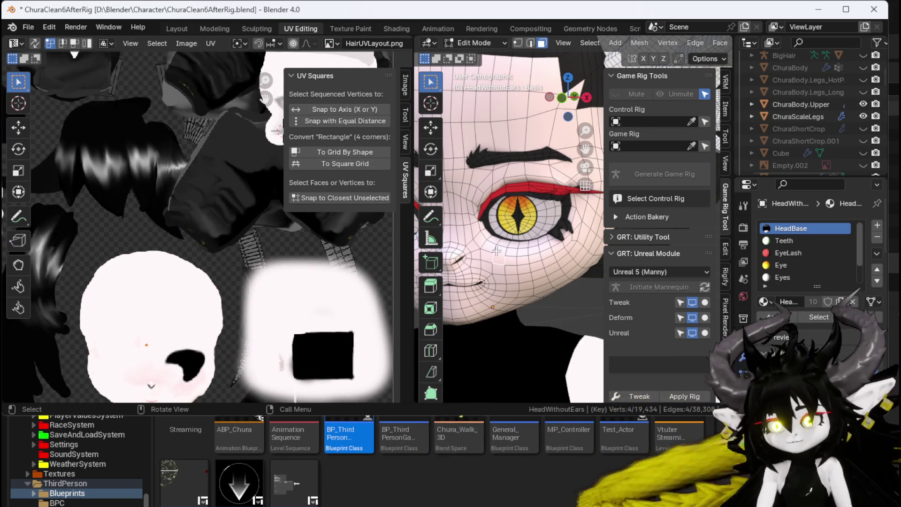
# Extend the selection along a path of face vertices beside the eye.
pyautogui.keyDown('ctrl'); pyautogui.click(552, 250); pyautogui.keyUp('ctrl')
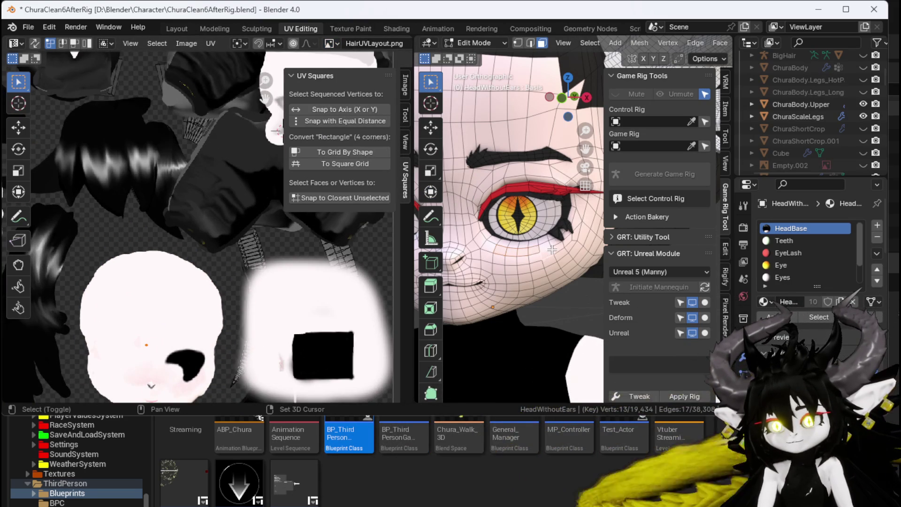
pyautogui.keyDown('ctrl'); pyautogui.click(515, 256); pyautogui.keyUp('ctrl')
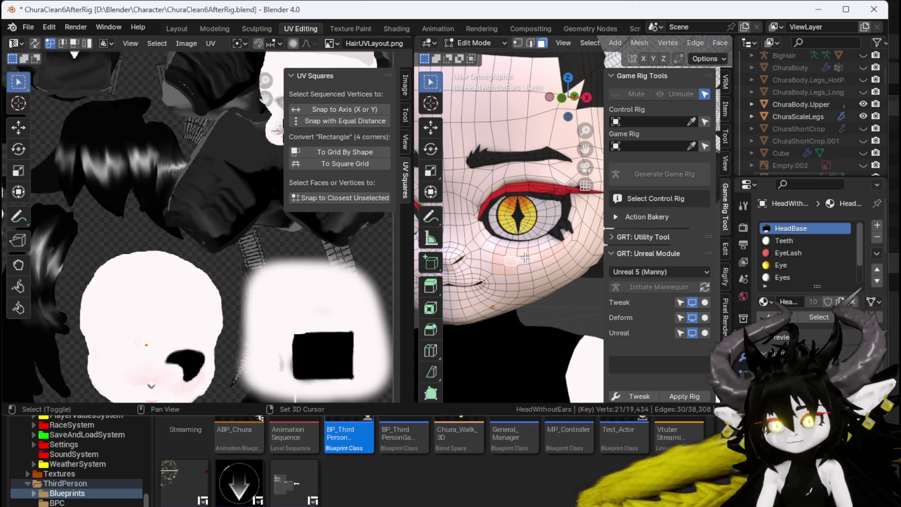
pyautogui.scroll(10, 187, 339)
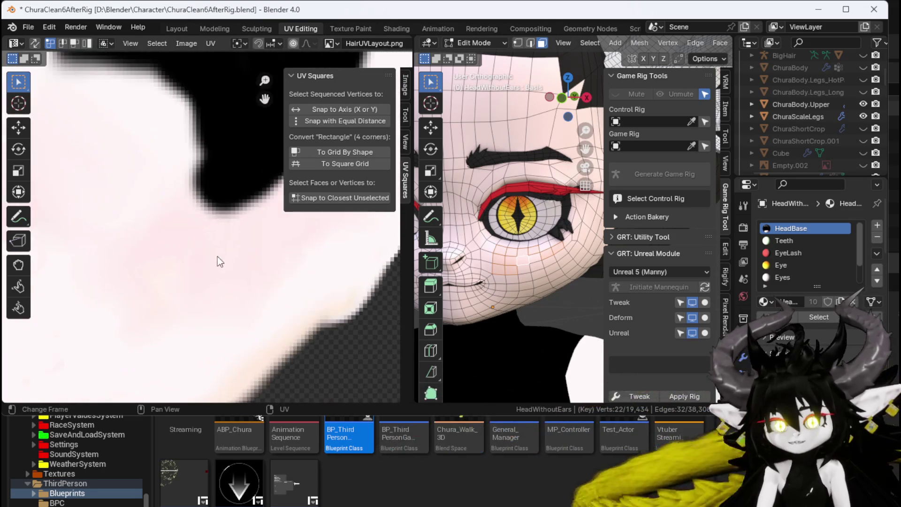
pyautogui.scroll(3, 218, 264)
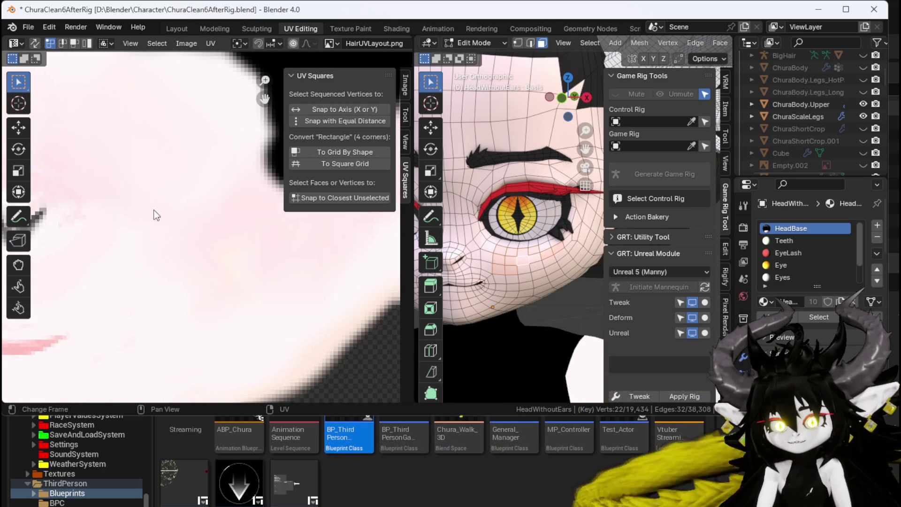
pyautogui.scroll(-6, 506, 280)
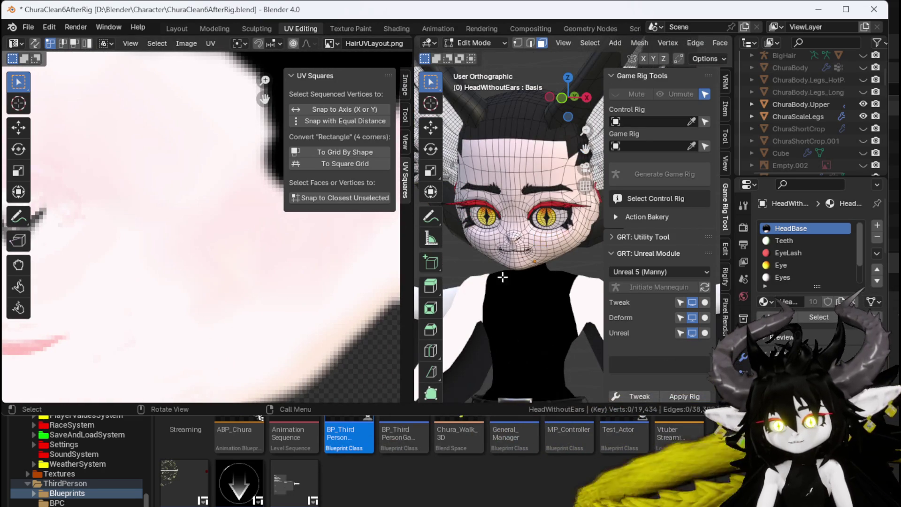
# Frame the whole character and zoom around the HairUVLayout atlas.
pyautogui.hotkey('alt', 'a')
pyautogui.scroll(-5, 136, 224)
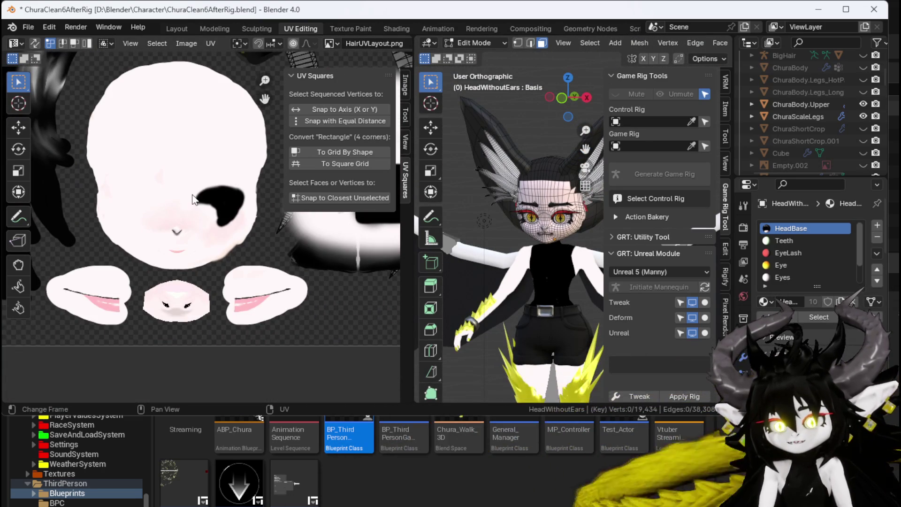
pyautogui.scroll(-2, 189, 198)
pyautogui.scroll(-3, 184, 249)
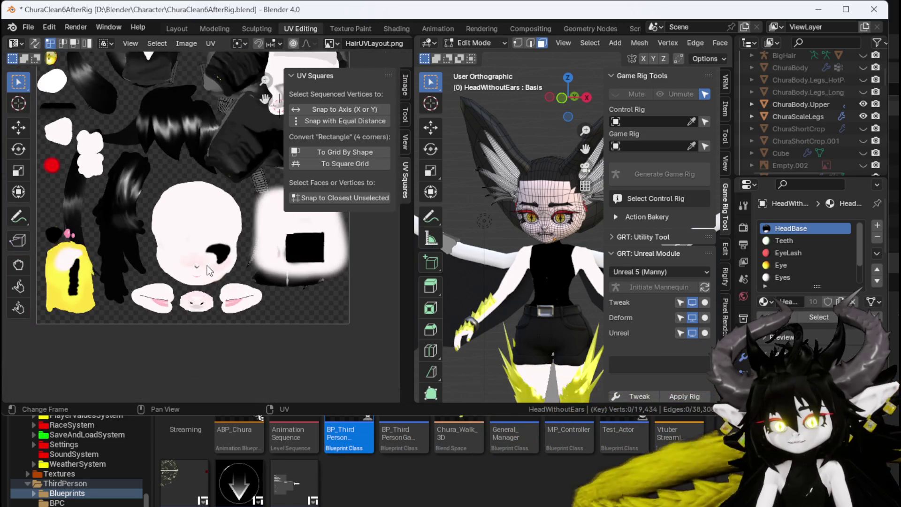
pyautogui.scroll(3, 146, 278)
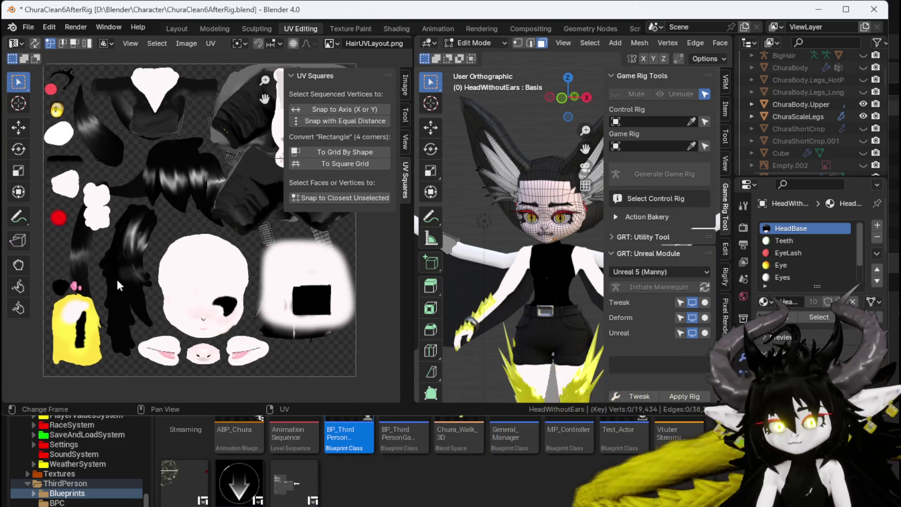
pyautogui.scroll(2, 201, 188)
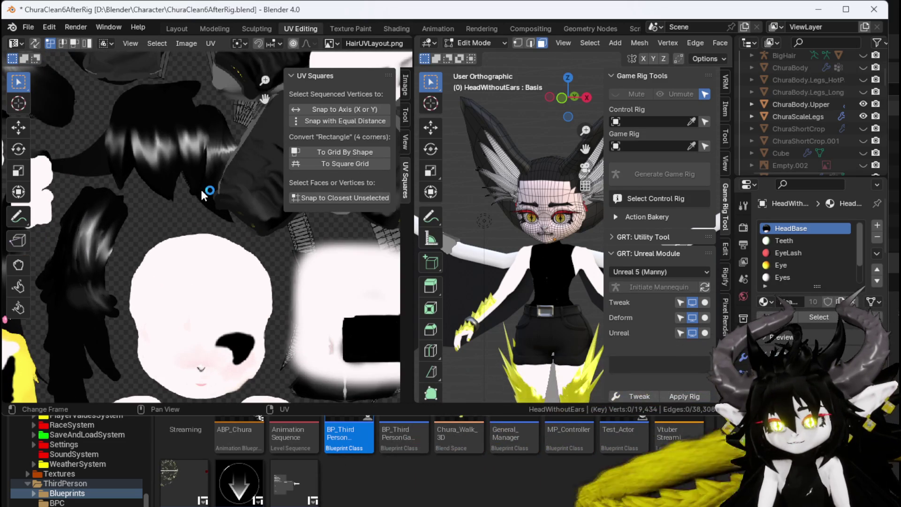
pyautogui.scroll(1, 559, 133)
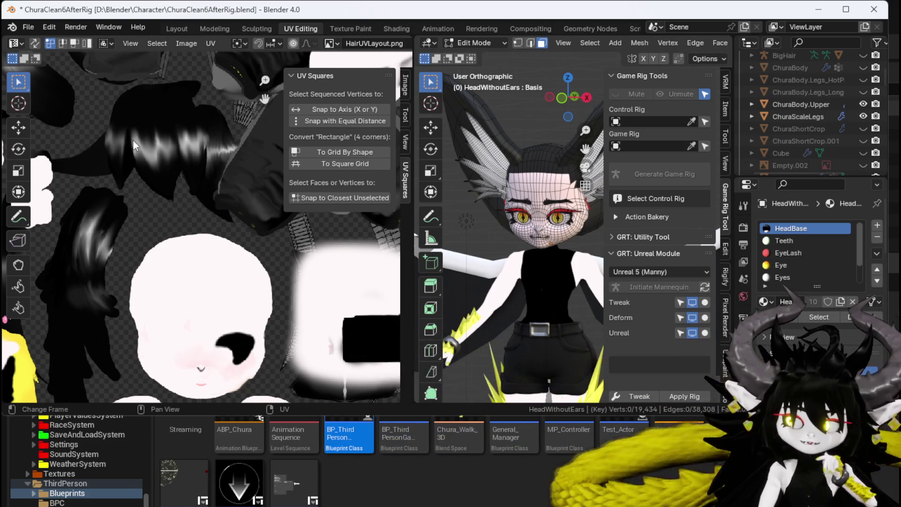
pyautogui.scroll(-3, 196, 123)
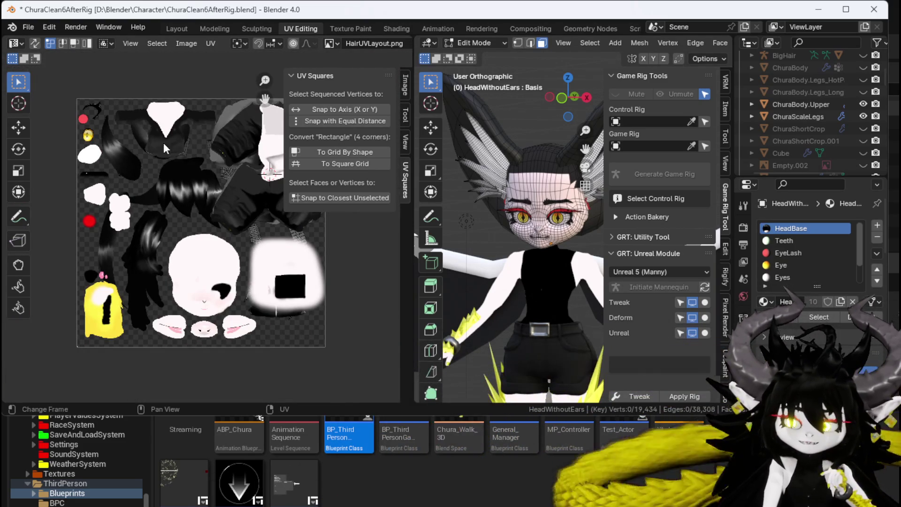
pyautogui.scroll(4, 151, 216)
pyautogui.scroll(-2, 150, 213)
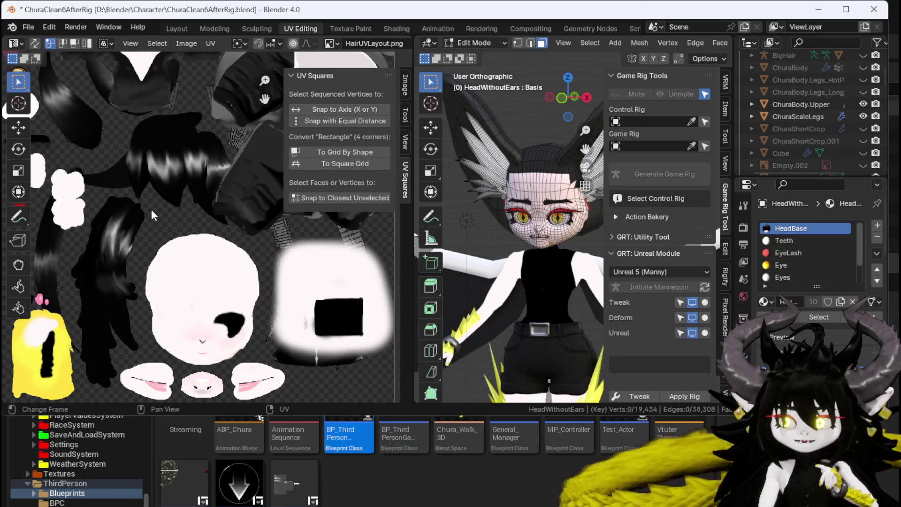
pyautogui.scroll(-1, 151, 209)
pyautogui.moveTo(50, 66); pyautogui.dragTo(331, 366)
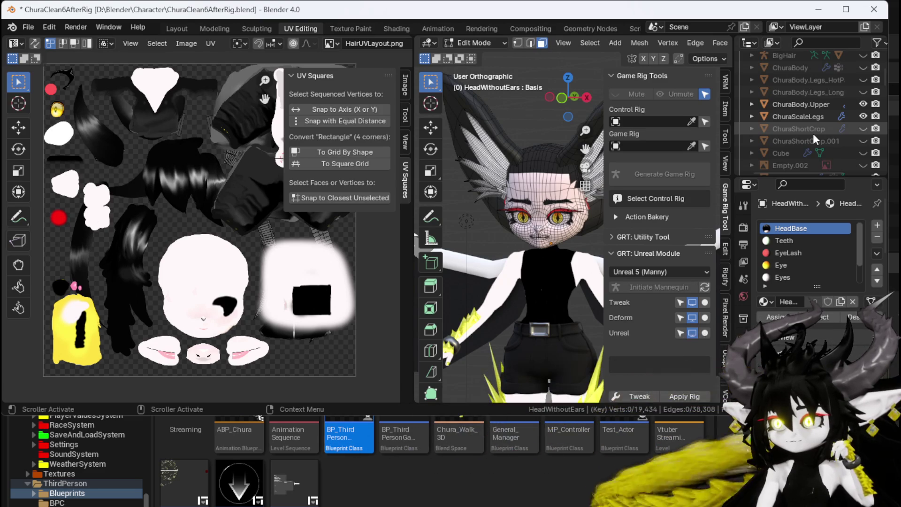
pyautogui.scroll(-6, 813, 134)
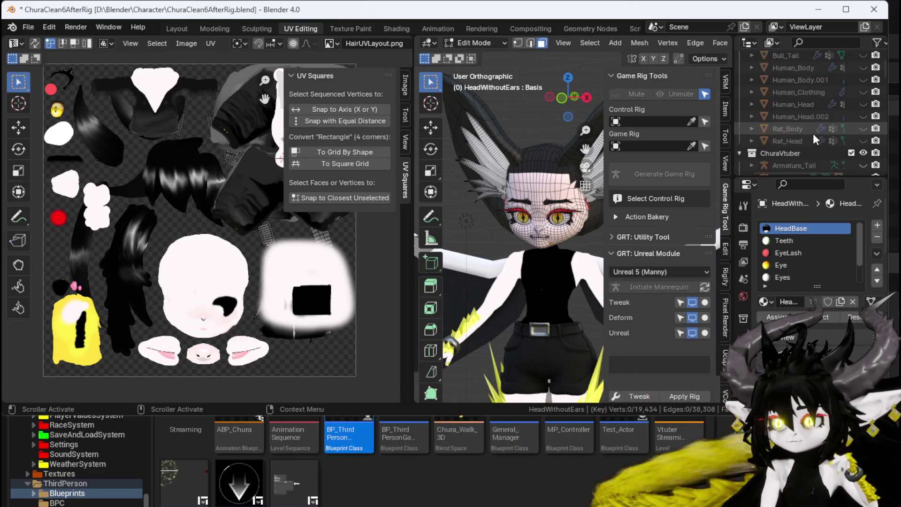
pyautogui.scroll(6, 814, 133)
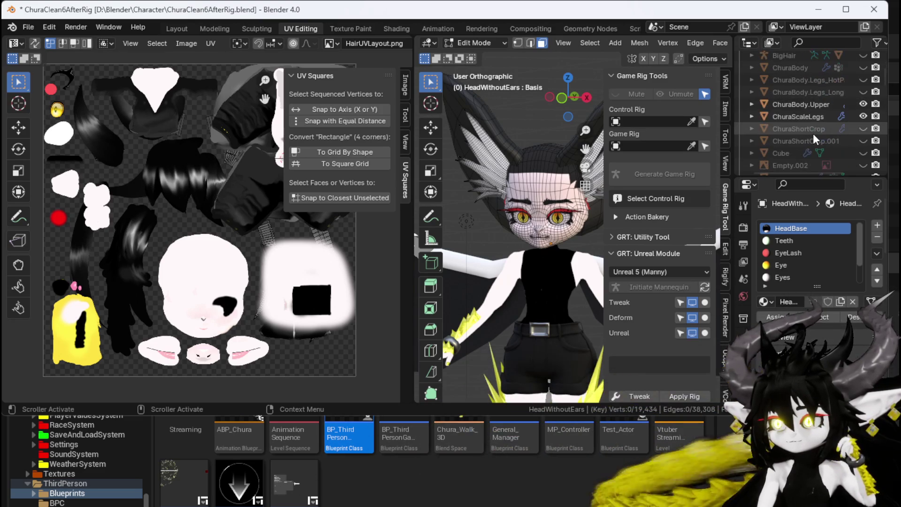
pyautogui.scroll(-2, 814, 133)
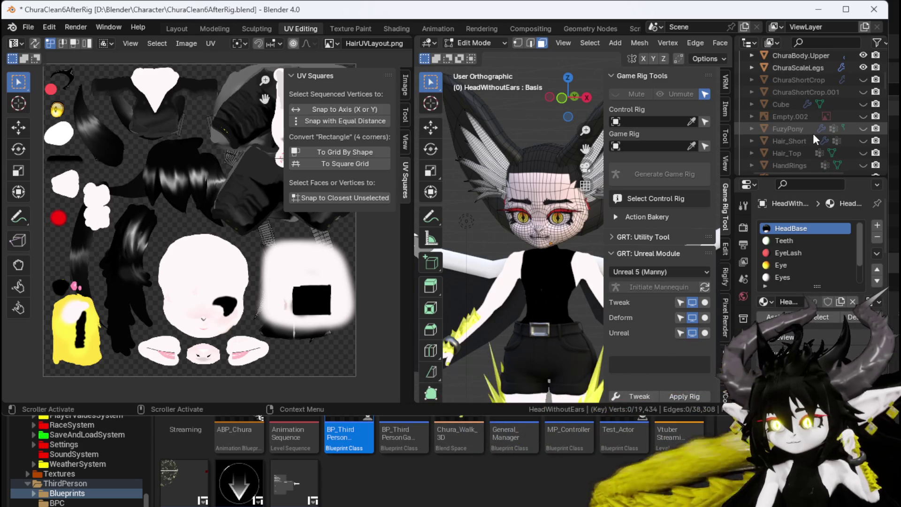
pyautogui.scroll(2, 813, 133)
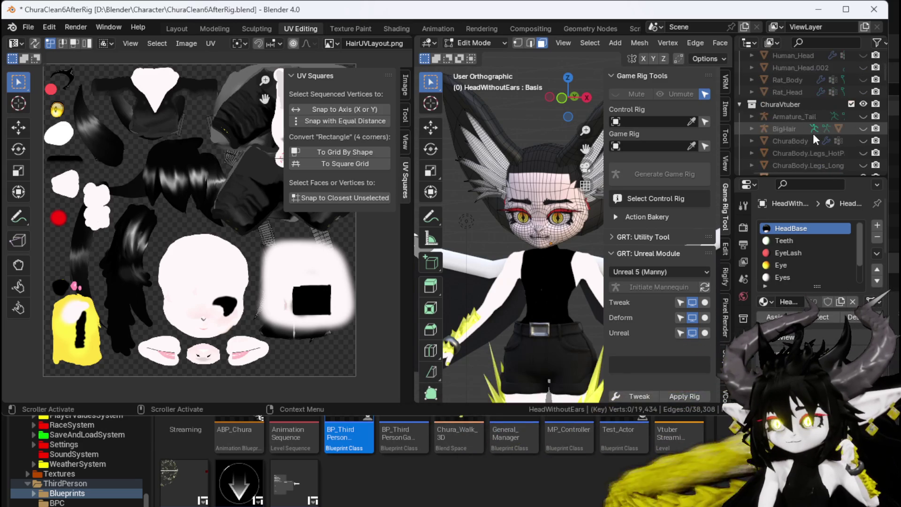
pyautogui.scroll(4, 814, 134)
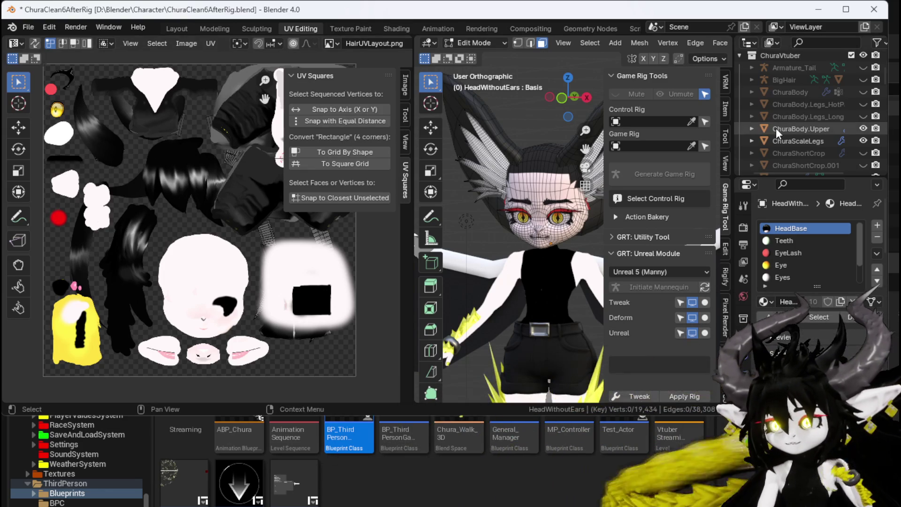
pyautogui.moveTo(416, 153); pyautogui.dragTo(448, 151)
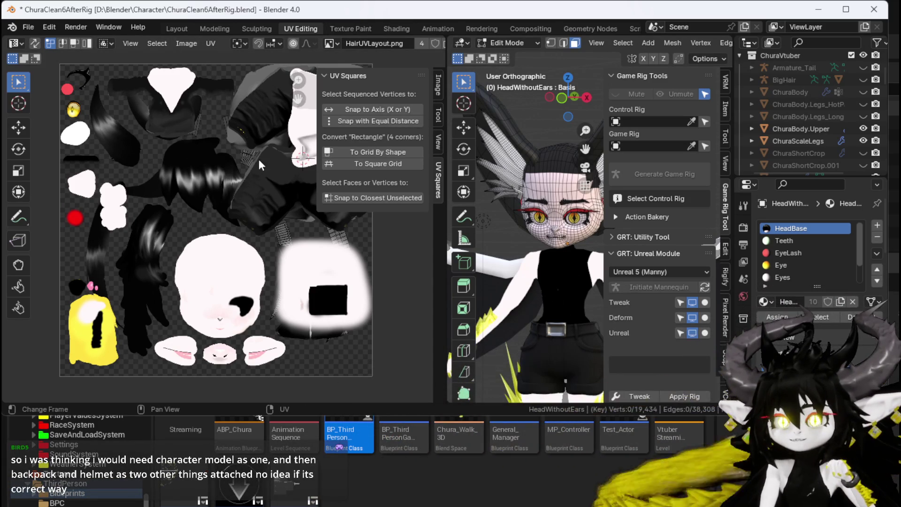
# Send the UV texture to an external image editor with Image > Edit Externally.
pyautogui.click(187, 47)
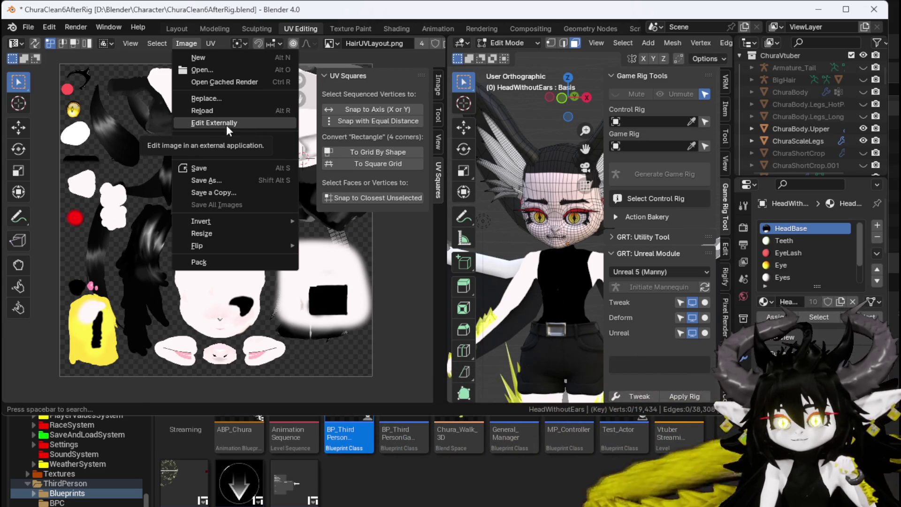
pyautogui.click(243, 124)
pyautogui.click(184, 44)
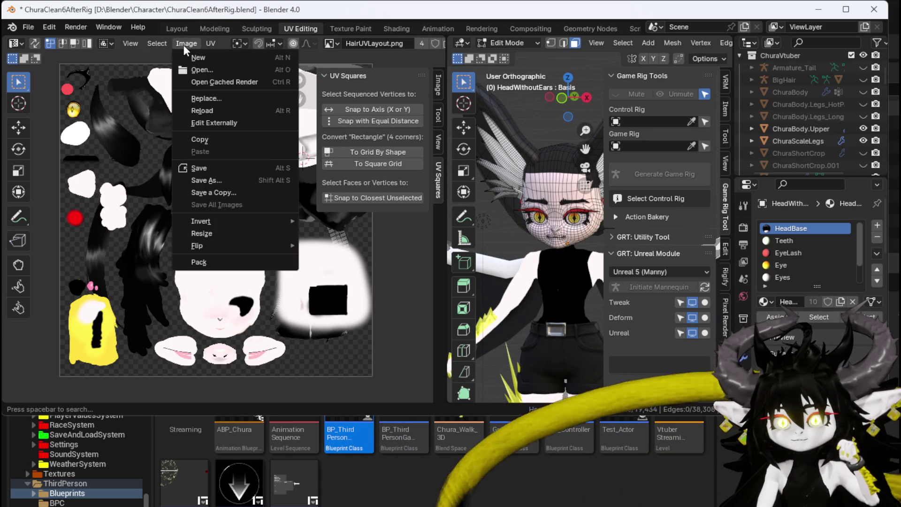
pyautogui.click(198, 122)
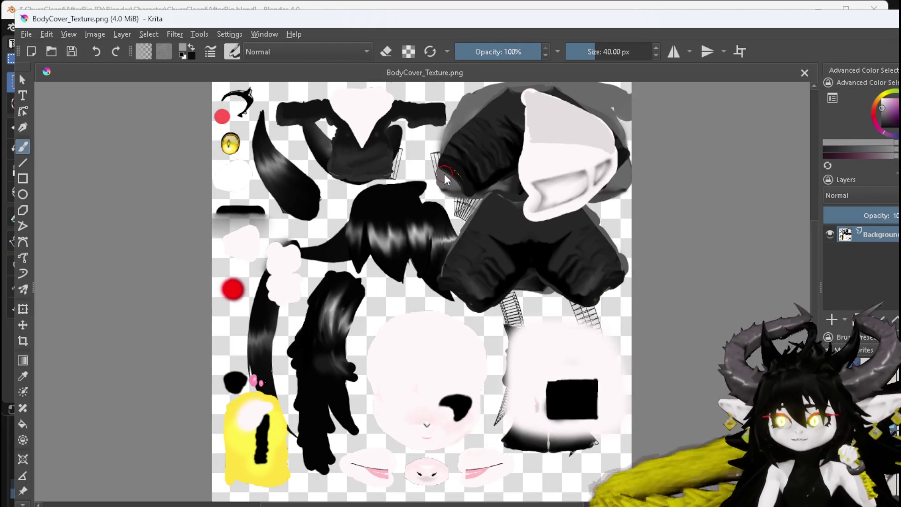
# Switch from Krita back to Blender once BodyCover_Texture.png has opened.
pyautogui.hotkey('alt', 'Tab')
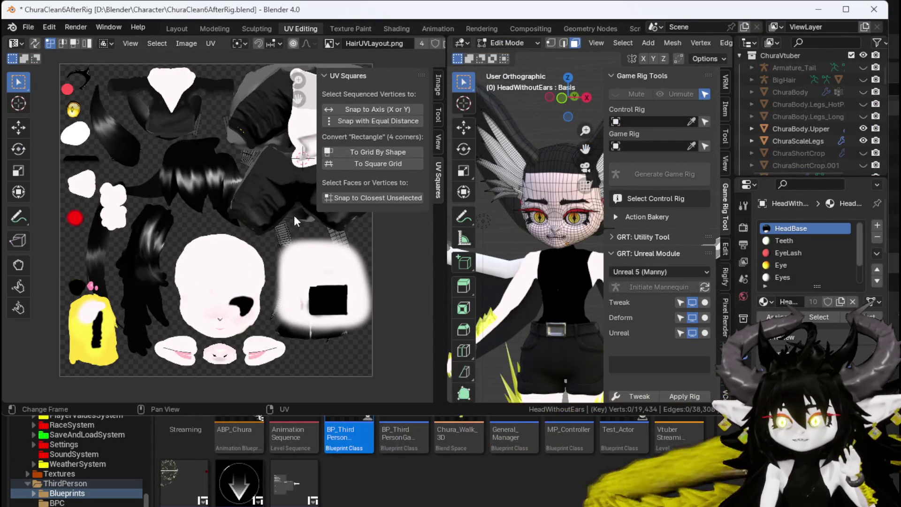
# Select the entire HeadWithoutEars mesh to show all UV islands, then go back to Krita.
pyautogui.press('a')
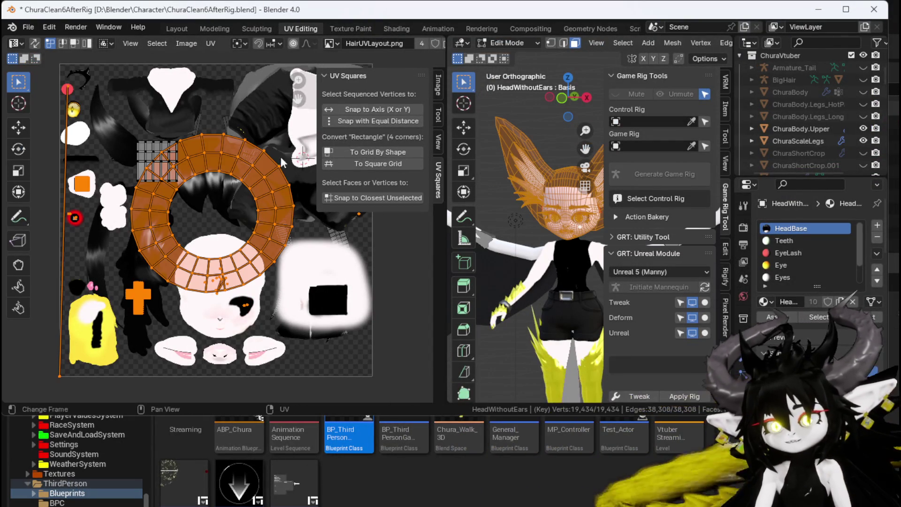
pyautogui.click(182, 41)
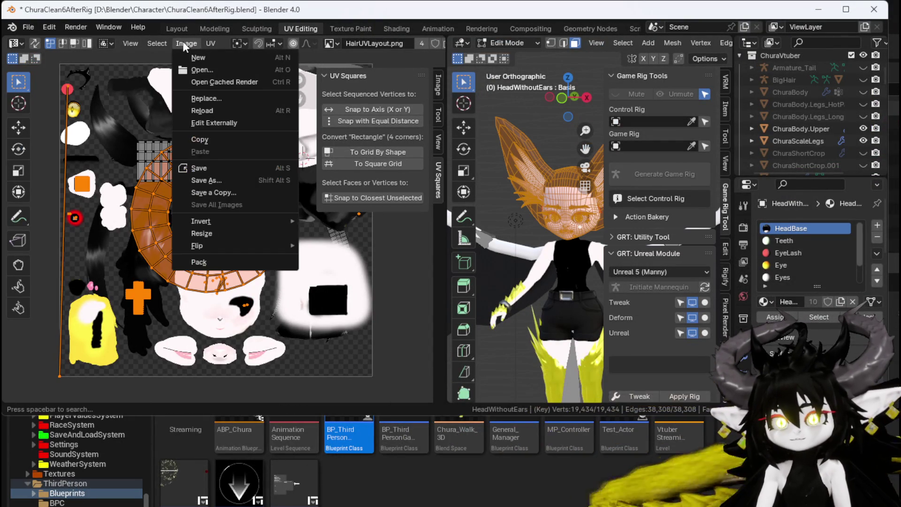
pyautogui.moveTo(215, 42)
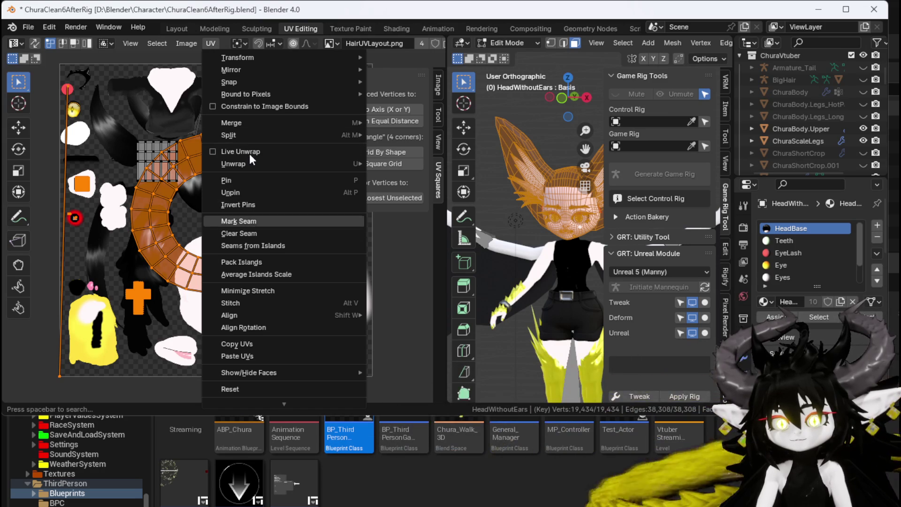
pyautogui.moveTo(179, 44)
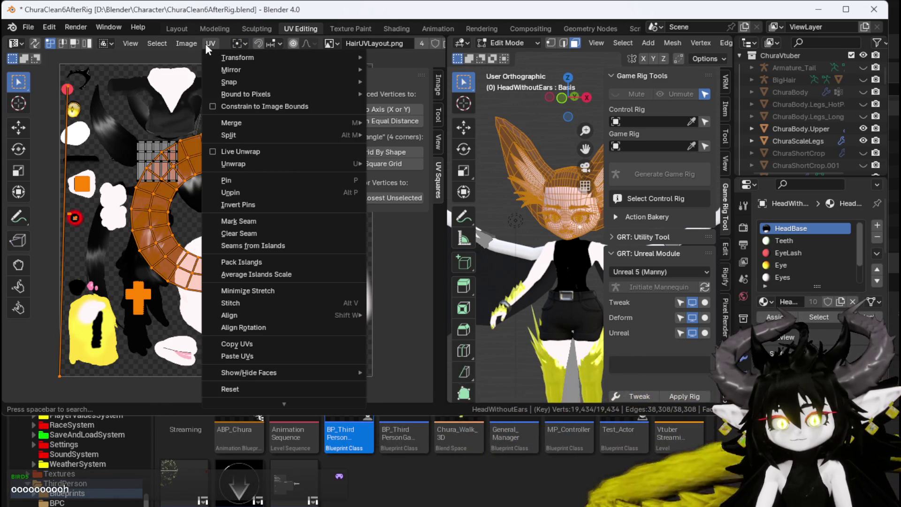
pyautogui.scroll(-8, 241, 364)
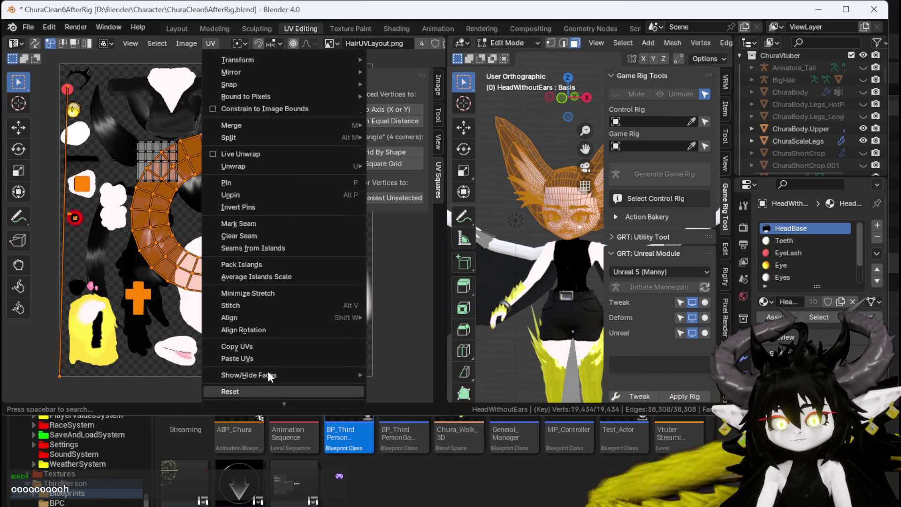
pyautogui.scroll(20, 270, 375)
pyautogui.scroll(-4, 267, 373)
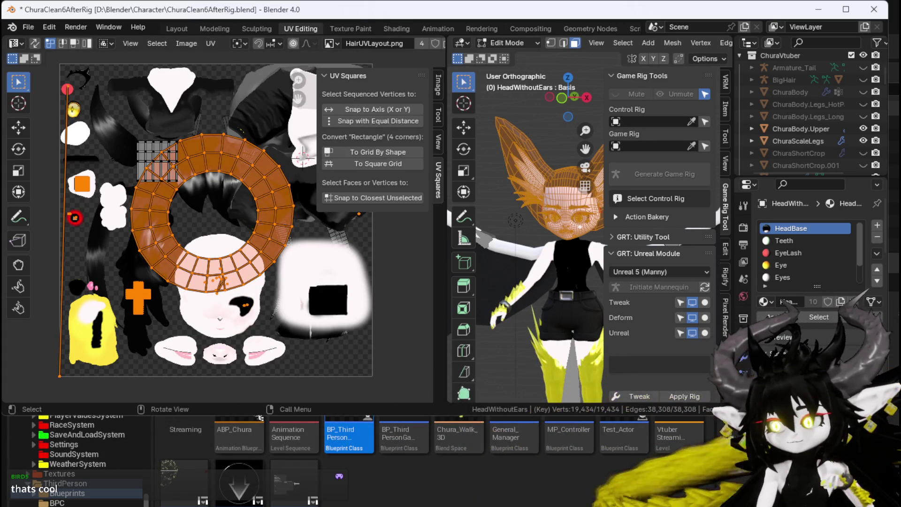
pyautogui.hotkey('alt', 'Tab')
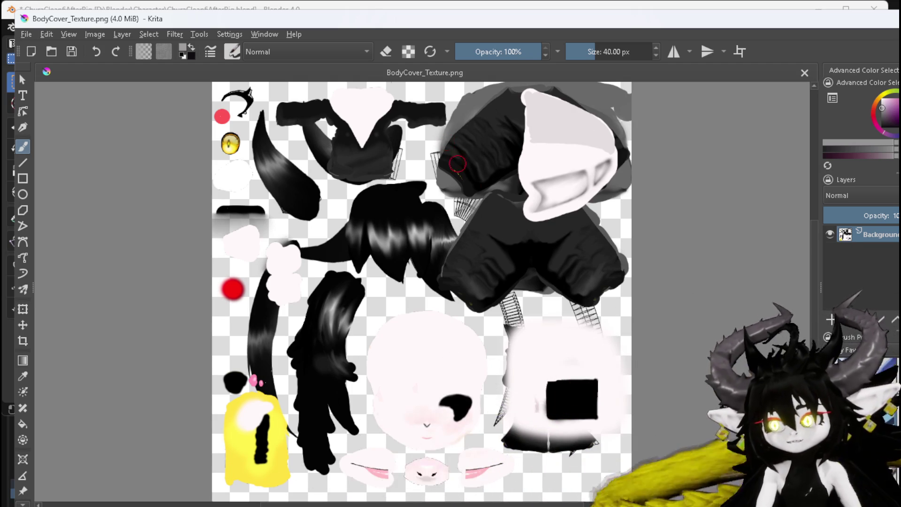
# Paint a black blob on the face area, save BodyCover_Texture.png as PNG, and return to Blender.
pyautogui.press('d')
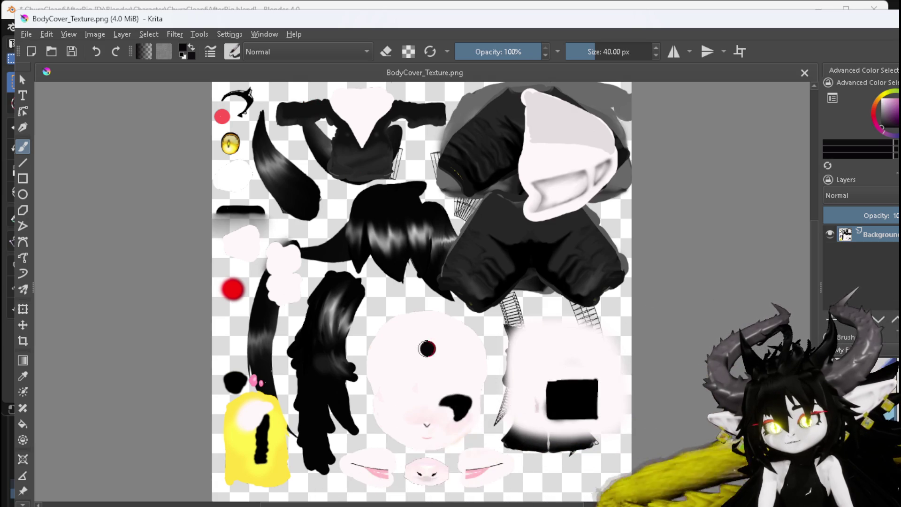
pyautogui.click(430, 353)
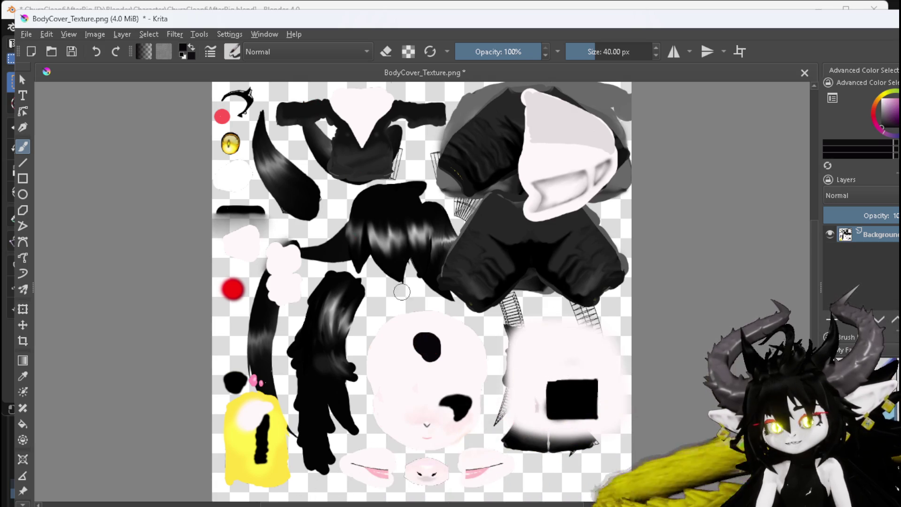
pyautogui.click(72, 53)
pyautogui.click(553, 371)
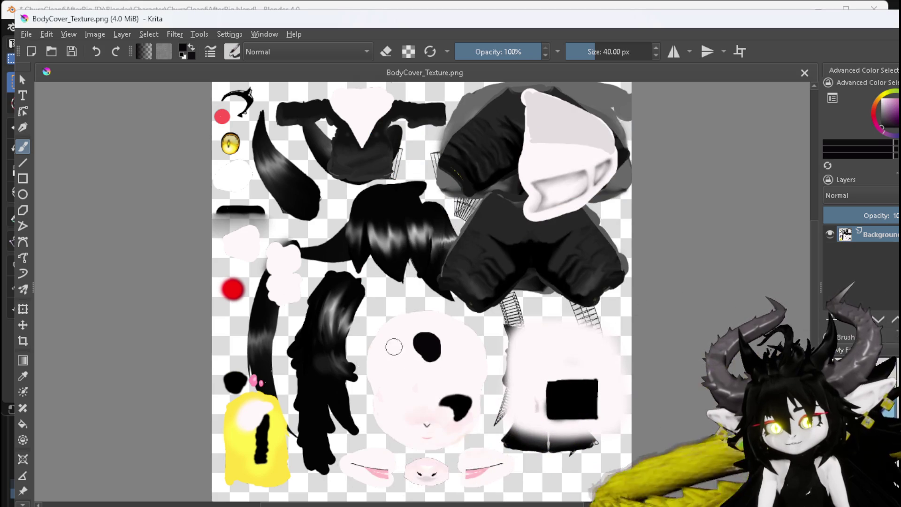
pyautogui.click(187, 8)
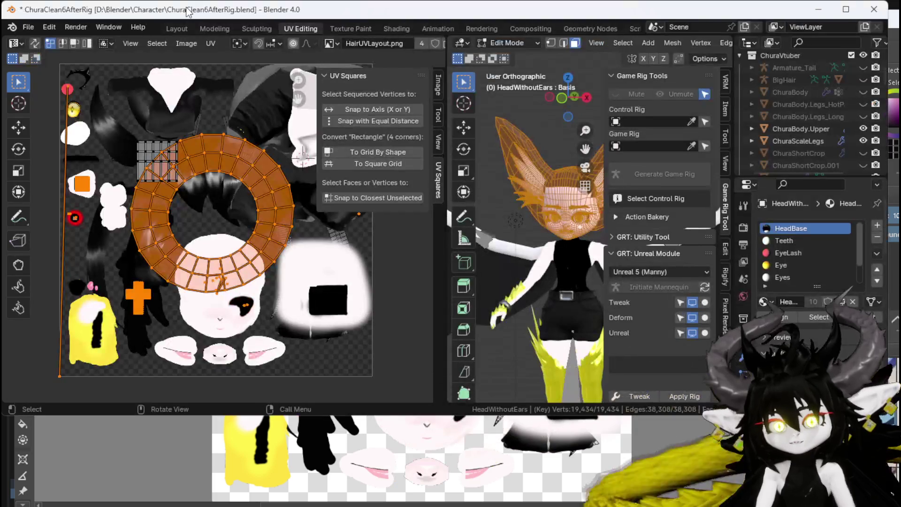
# Reload the edited texture from disk in Blender's UV editor.
pyautogui.click(186, 44)
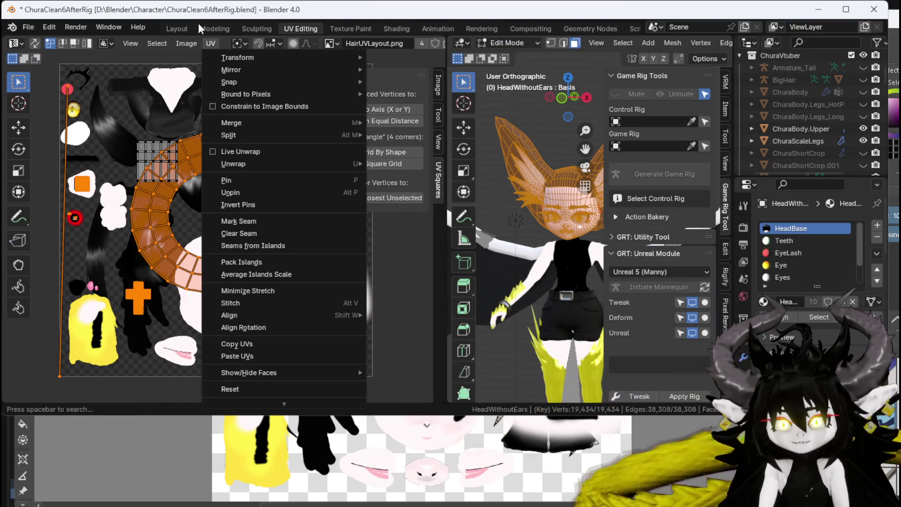
pyautogui.click(186, 43)
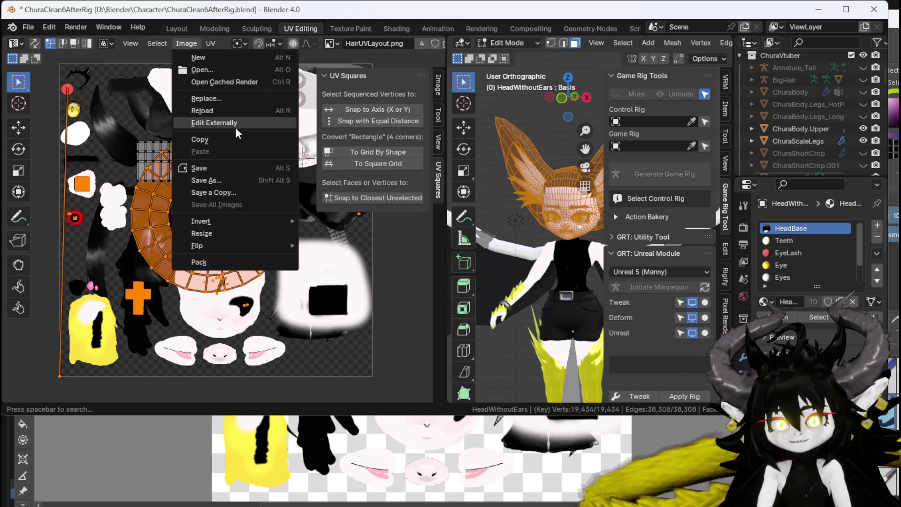
pyautogui.click(208, 111)
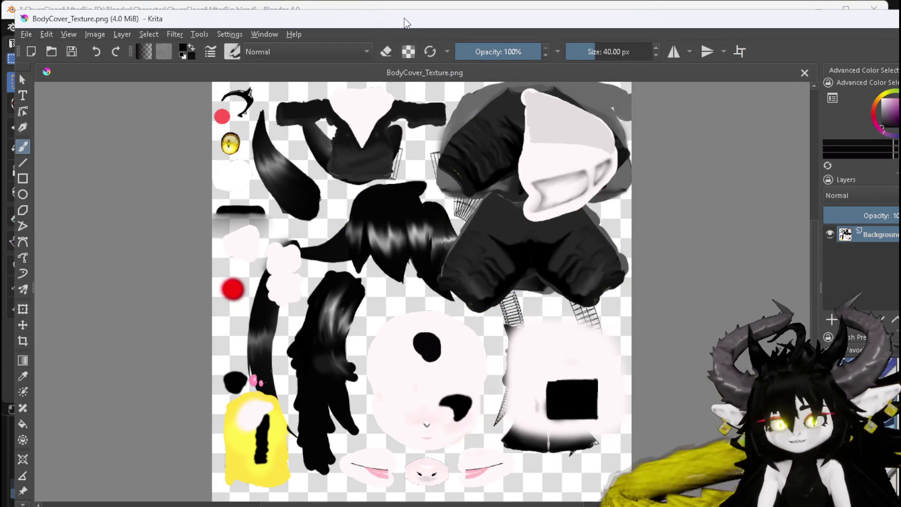
# In Krita, paint over the black spot with a sampled colour, save the PNG, and return to Blender.
pyautogui.keyDown('ctrl'); pyautogui.click(451, 189); pyautogui.keyUp('ctrl')
pyautogui.moveTo(420, 341); pyautogui.dragTo(434, 355)
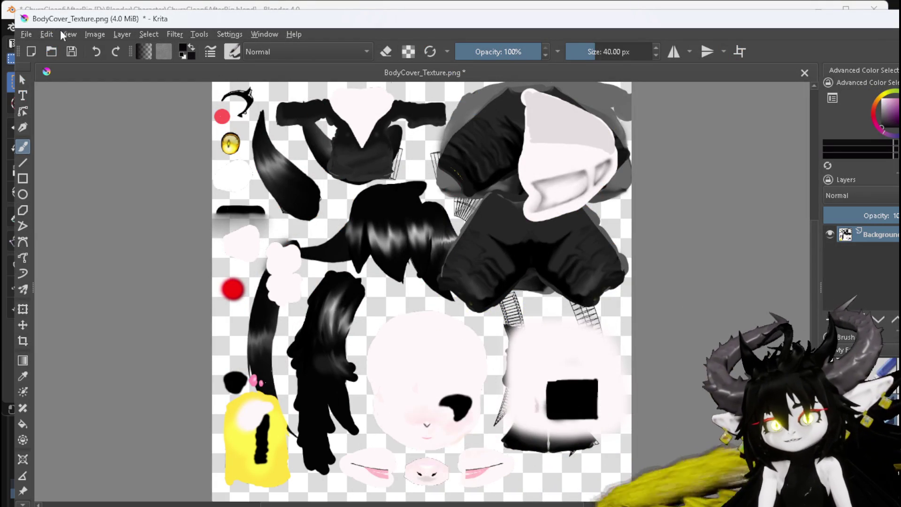
pyautogui.hotkey('ctrl', 's')
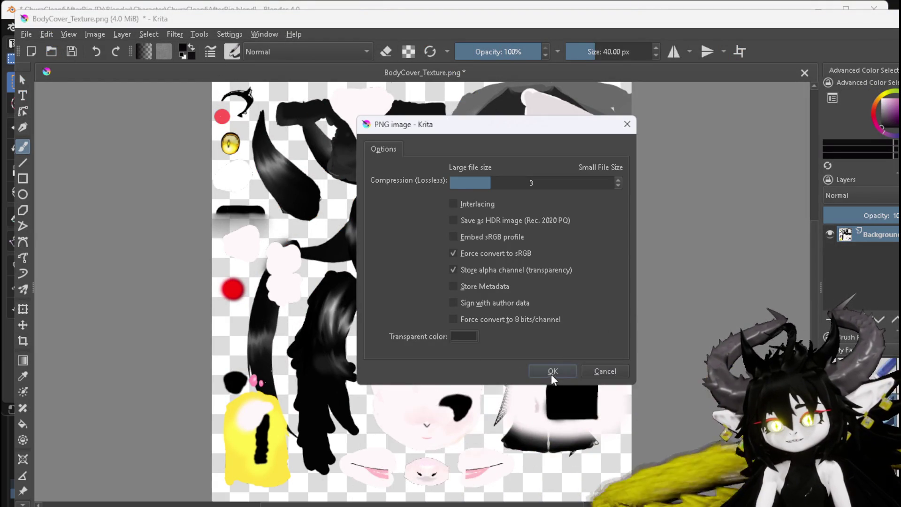
pyautogui.click(548, 372)
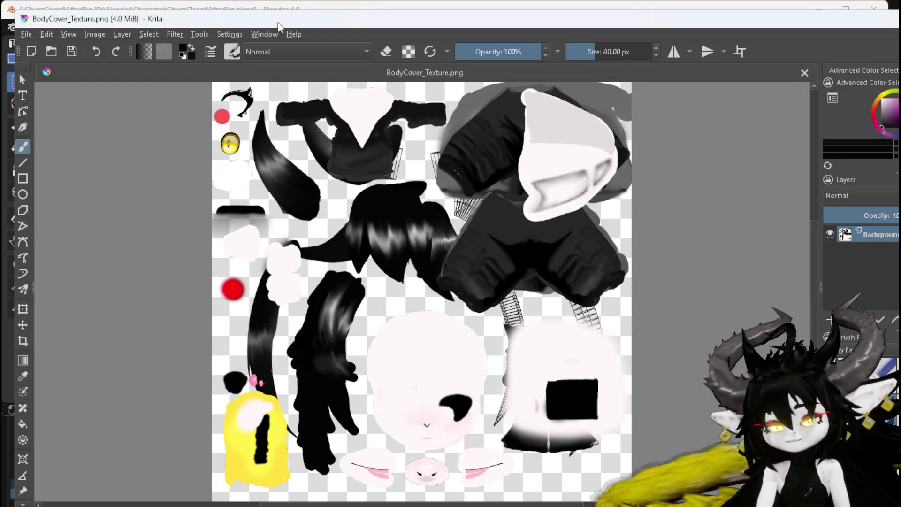
pyautogui.click(176, 5)
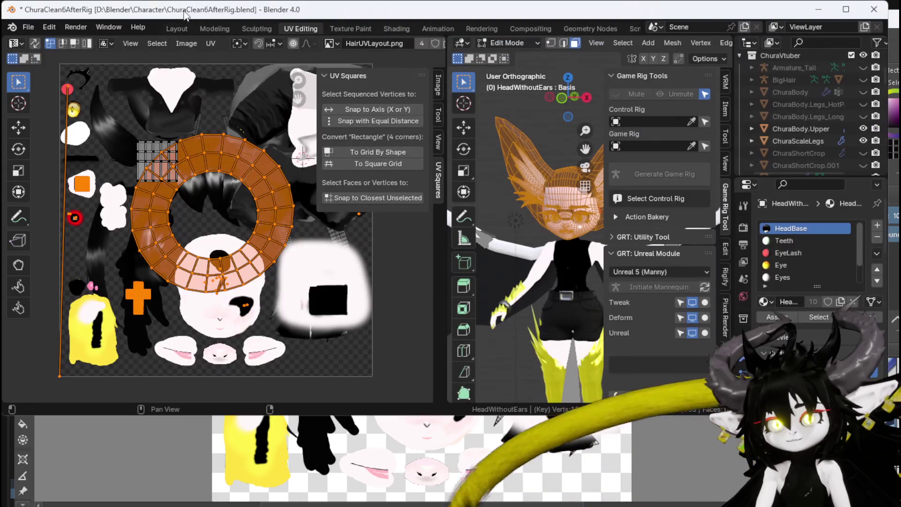
# Reload the updated texture and save the Blender file.
pyautogui.click(186, 43)
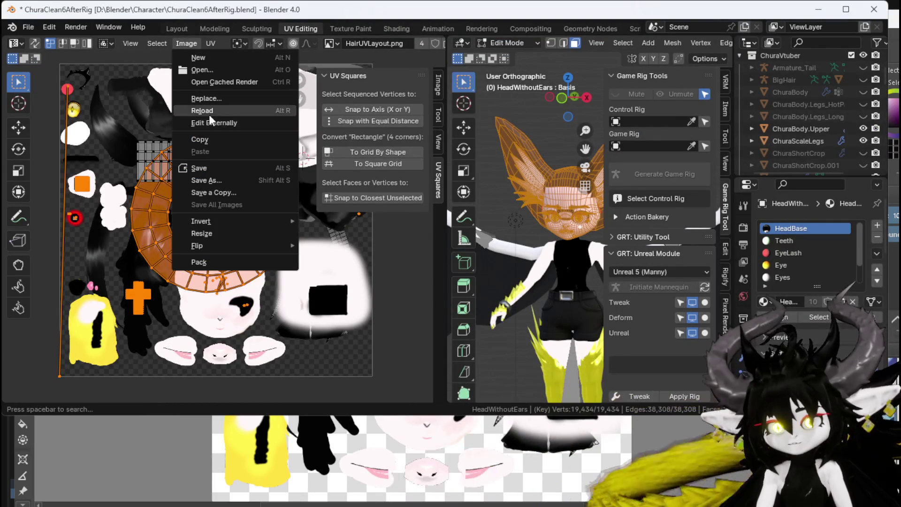
pyautogui.click(209, 113)
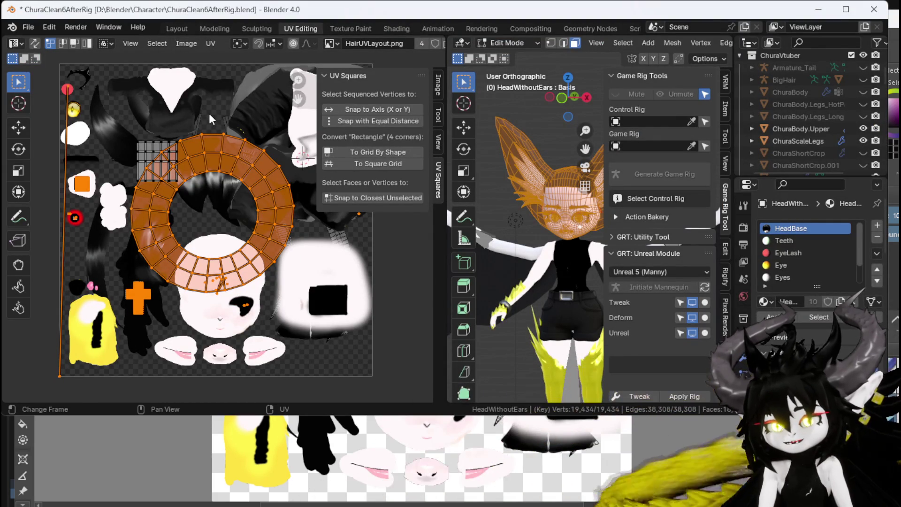
pyautogui.click(27, 27)
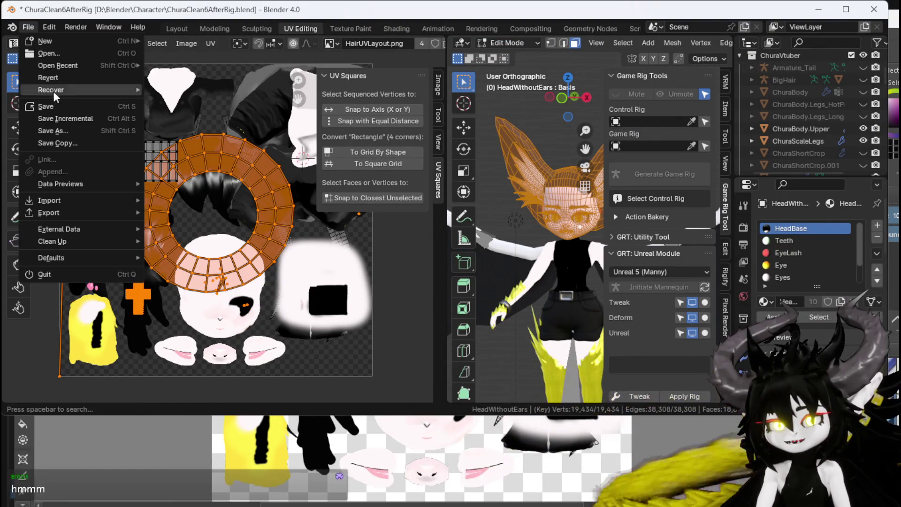
pyautogui.click(46, 106)
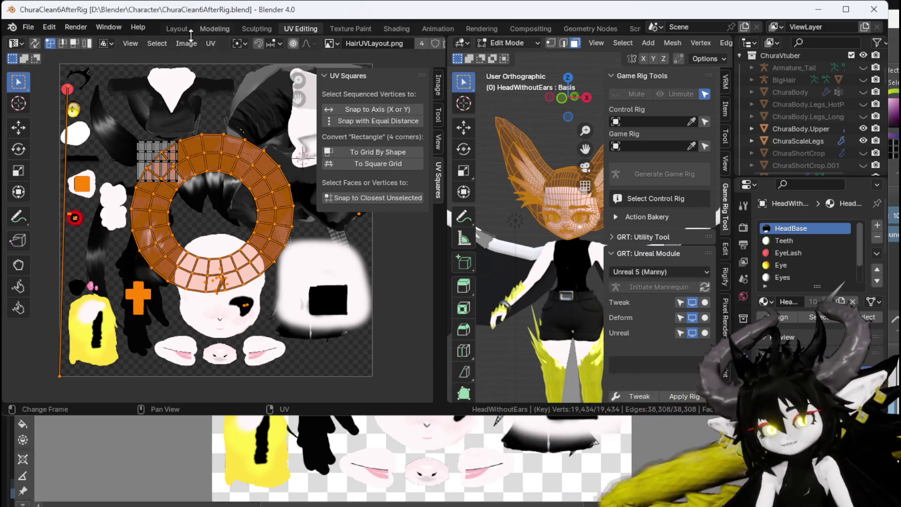
# Open Blender Preferences at the Add-ons list.
pyautogui.click(184, 43)
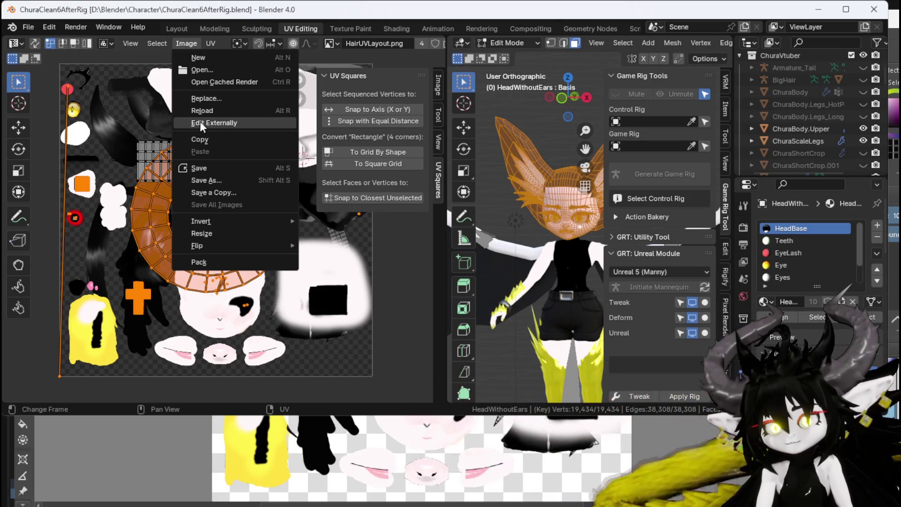
pyautogui.click(25, 27)
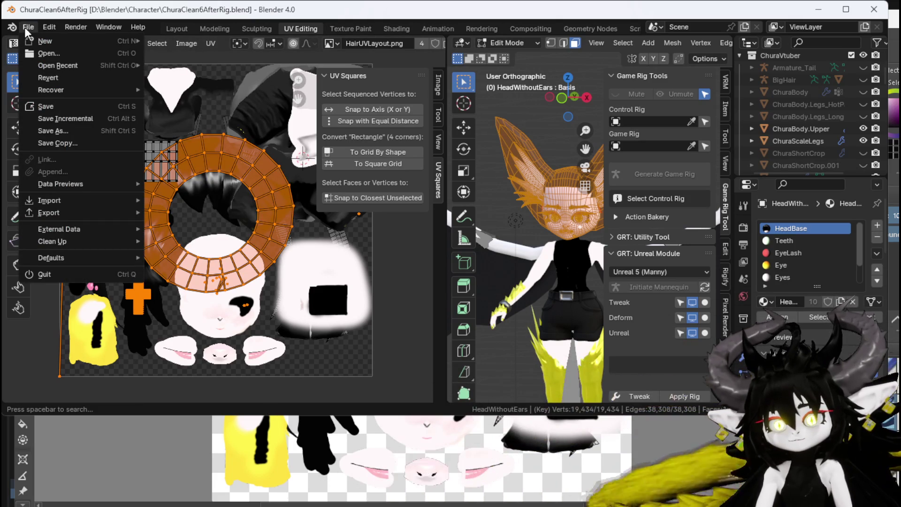
pyautogui.moveTo(47, 24)
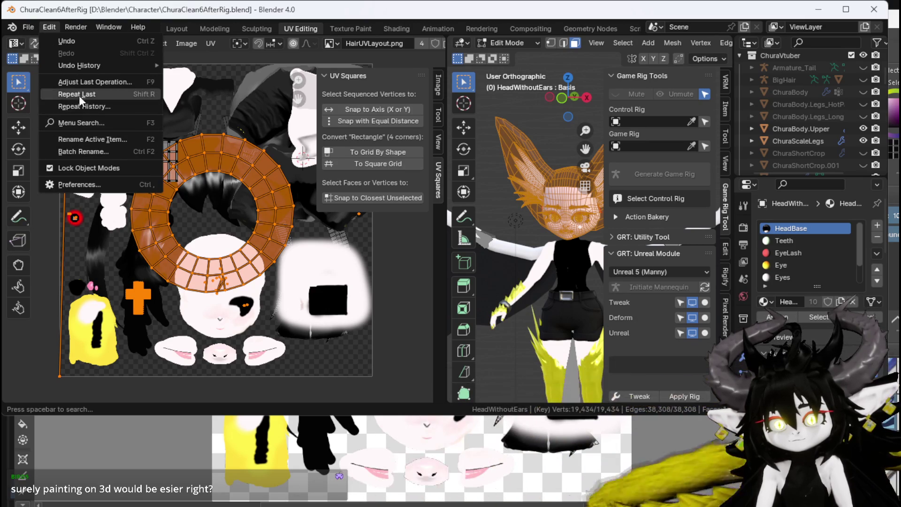
pyautogui.click(80, 184)
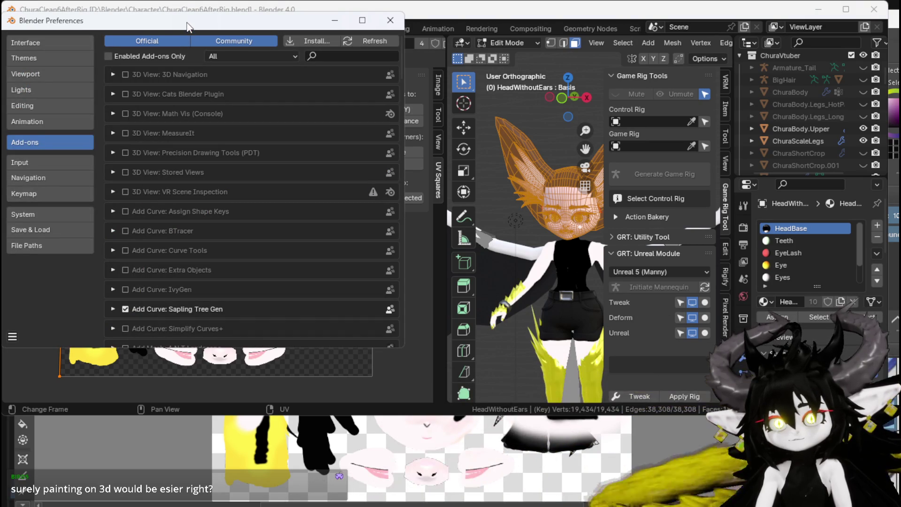
# Close Preferences and widen the 3D view of the character.
pyautogui.click(390, 20)
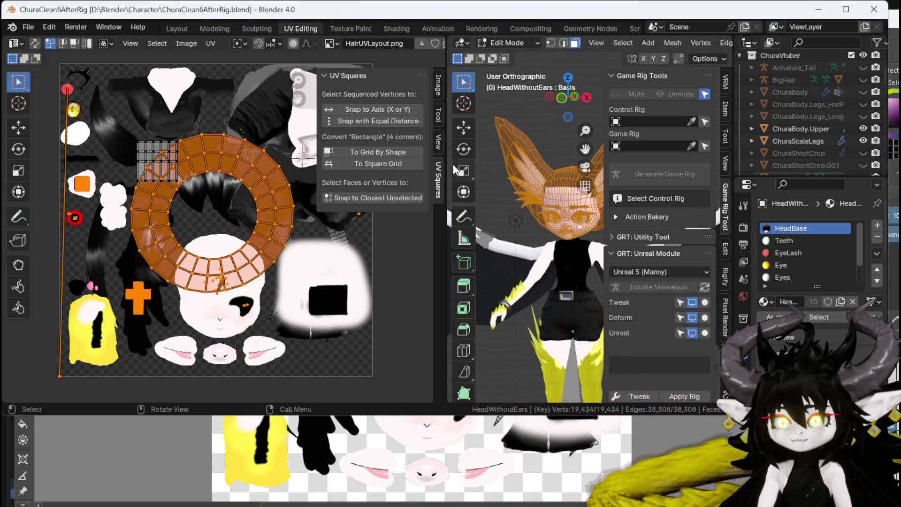
pyautogui.moveTo(444, 164); pyautogui.dragTo(232, 167)
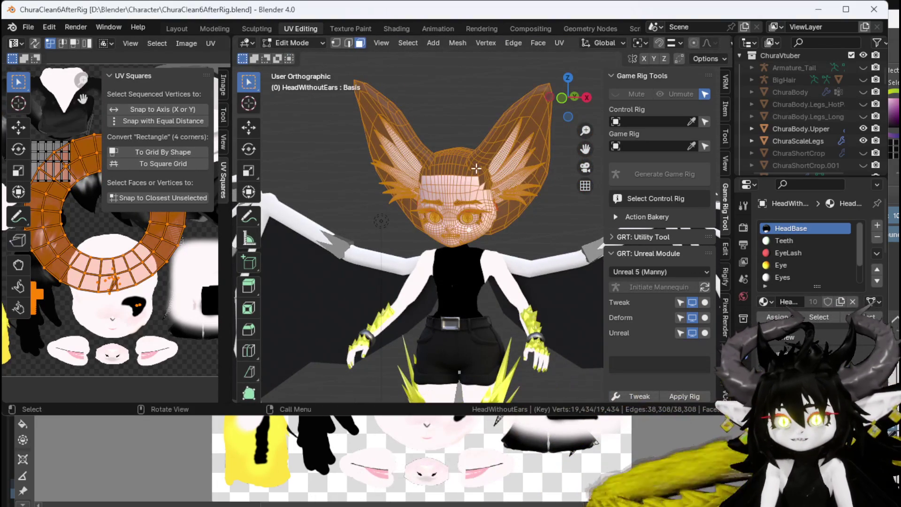
# Switch to the Texture Paint workspace and give the texture image view more room.
pyautogui.click(346, 30)
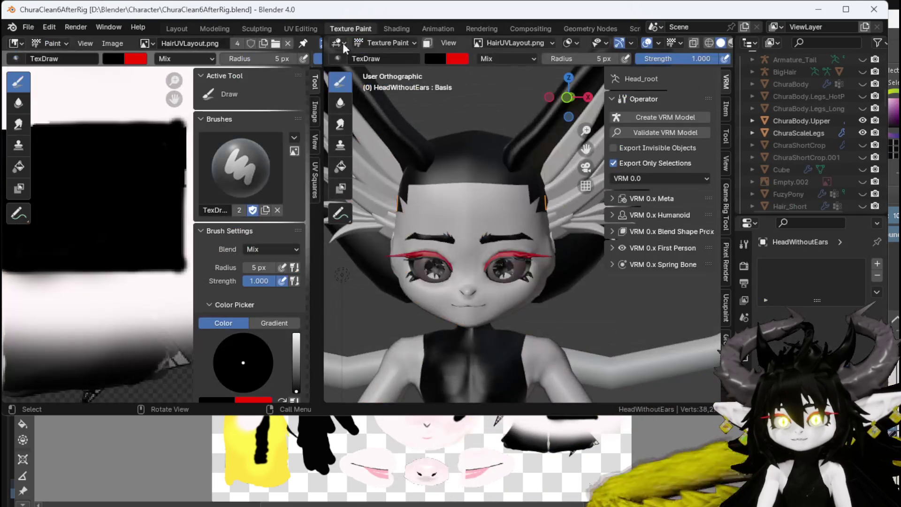
pyautogui.moveTo(493, 158)
pyautogui.mouseDown()
pyautogui.moveTo(464, 149)
pyautogui.moveTo(487, 157)
pyautogui.mouseUp()
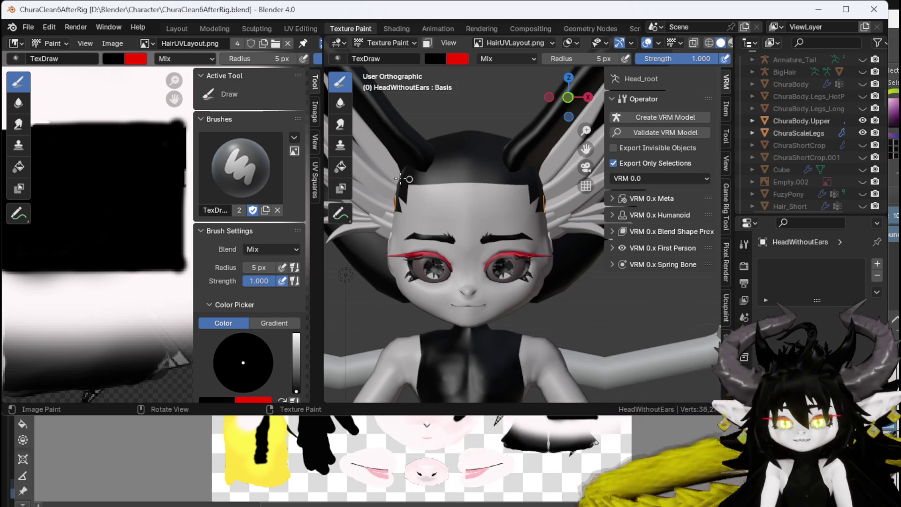
pyautogui.moveTo(324, 174); pyautogui.dragTo(380, 181)
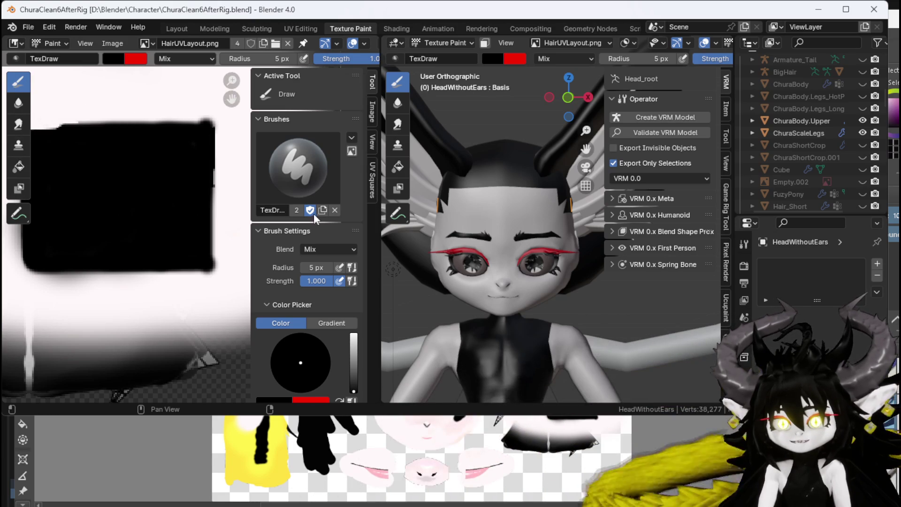
# Sample white from the canvas as the paint colour, then return to the Layout workspace.
pyautogui.click(114, 56)
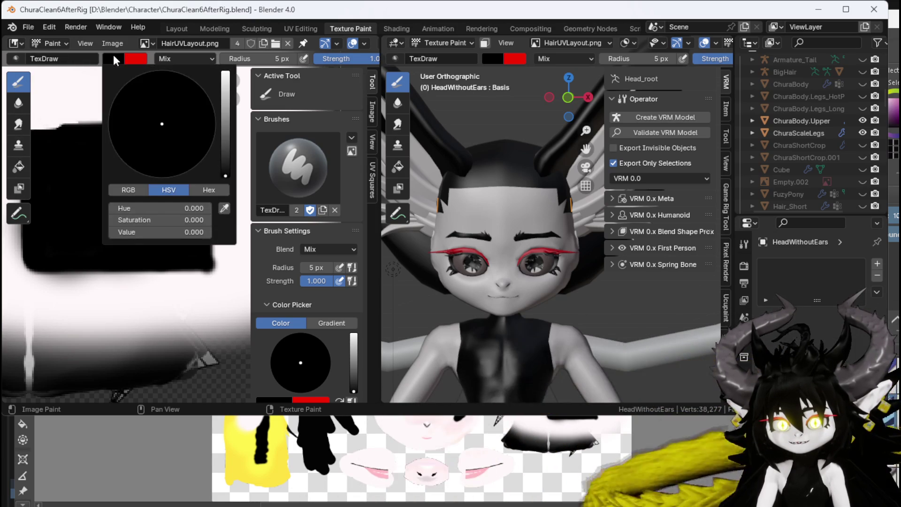
pyautogui.click(225, 208)
pyautogui.click(237, 200)
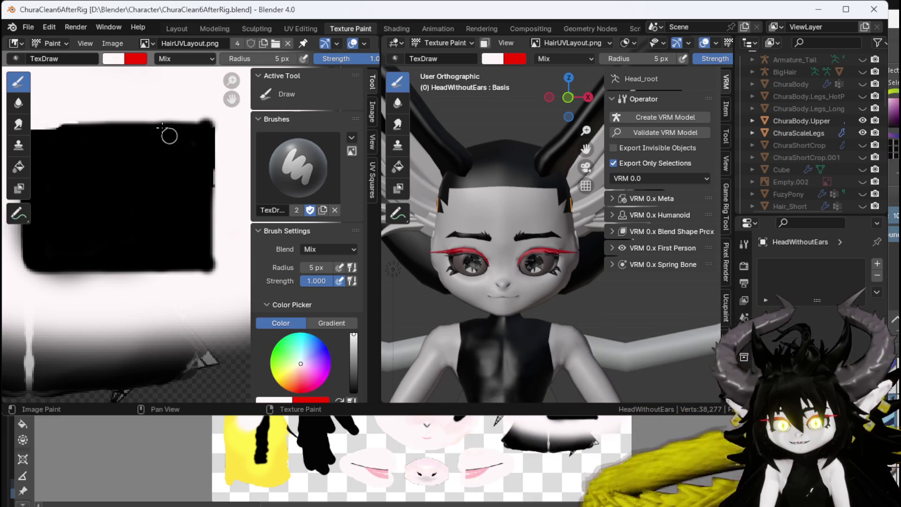
pyautogui.click(112, 59)
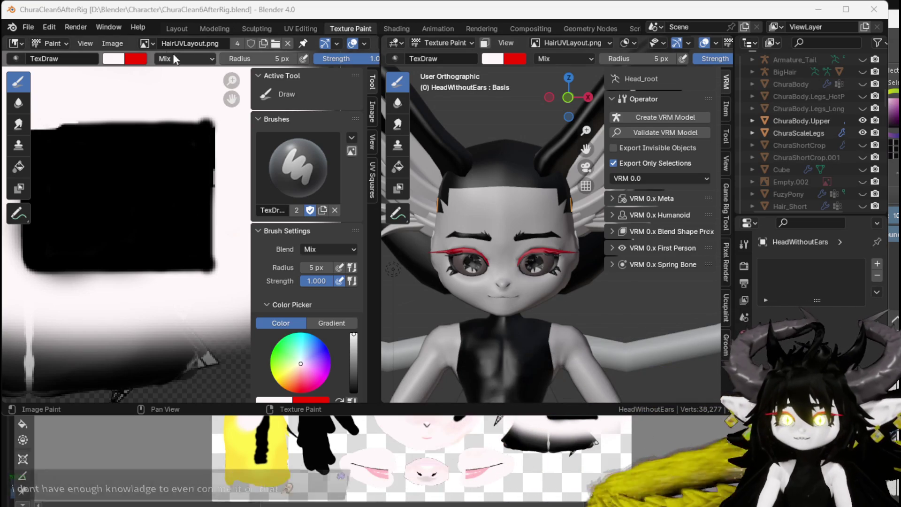
pyautogui.click(38, 42)
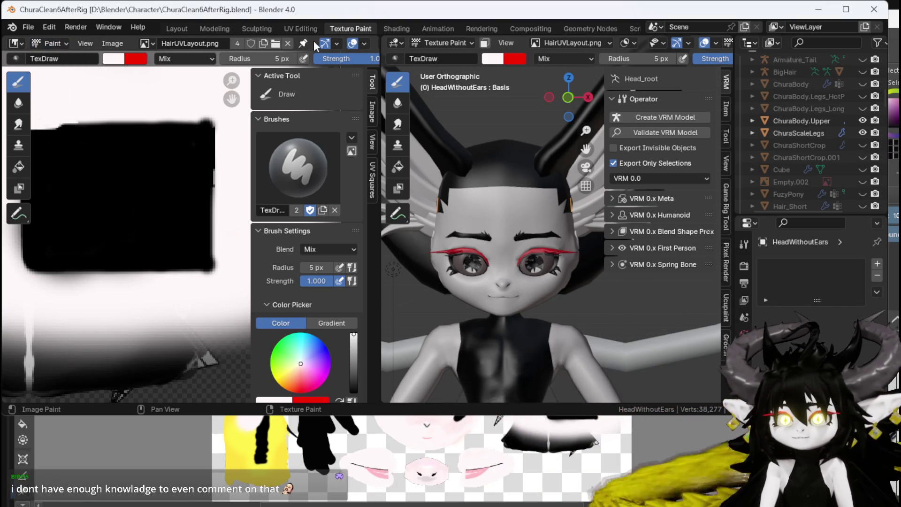
pyautogui.click(174, 27)
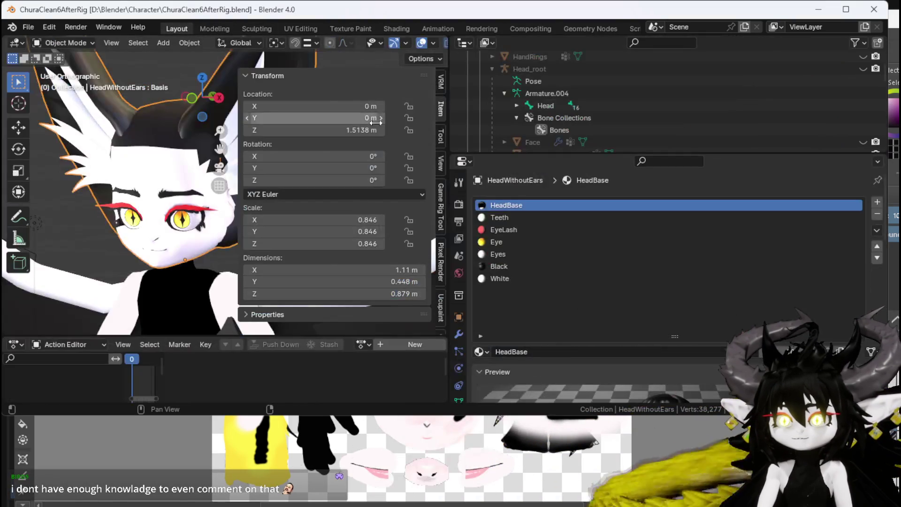
# Step from Teeth to EyeLash in the material slots, making EyeLash active, then briefly check Krita.
pyautogui.scroll(-2, 157, 151)
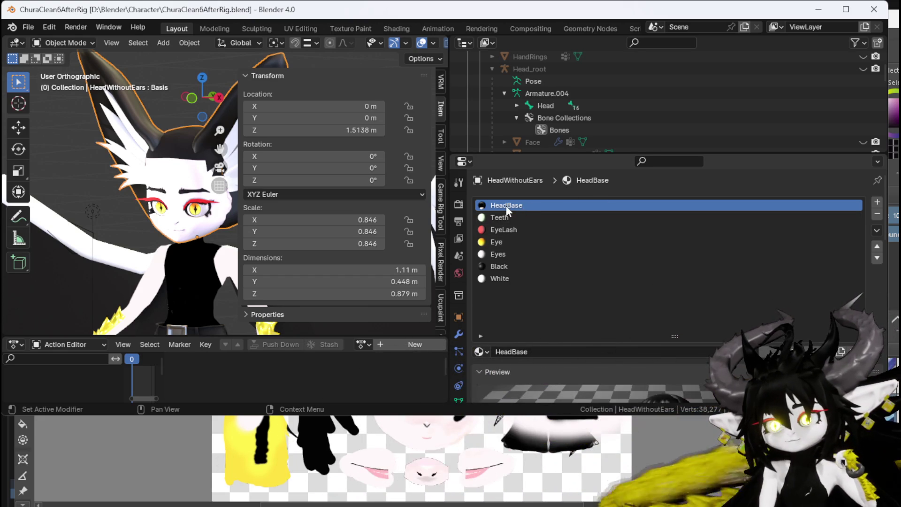
pyautogui.click(502, 217)
pyautogui.click(508, 230)
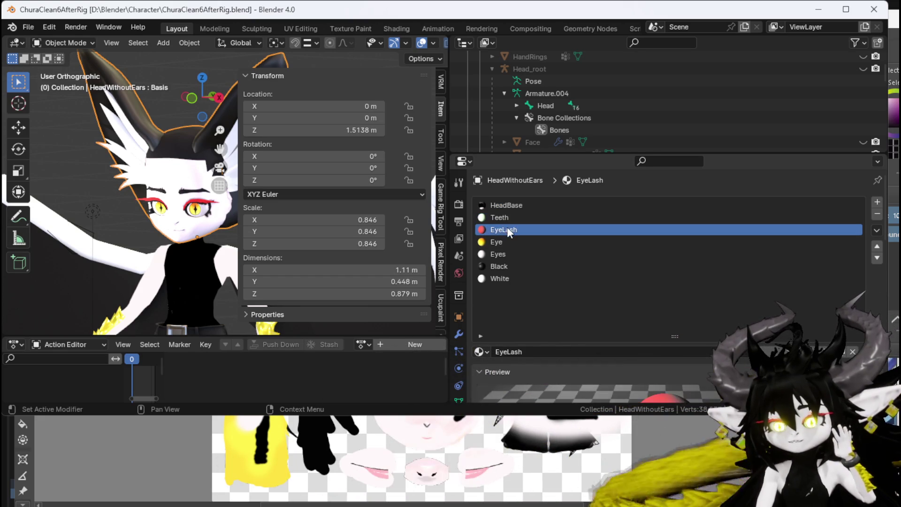
pyautogui.scroll(-2, 505, 235)
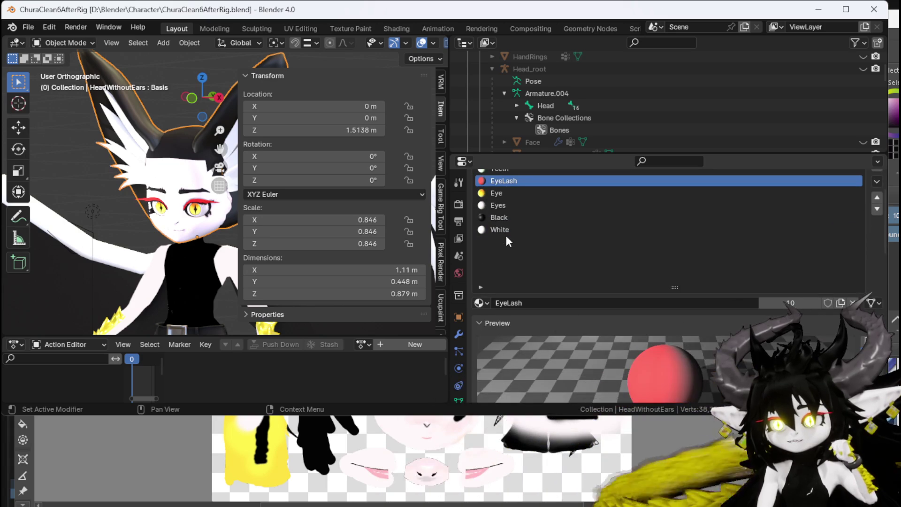
pyautogui.scroll(-1, 506, 235)
pyautogui.scroll(2, 506, 236)
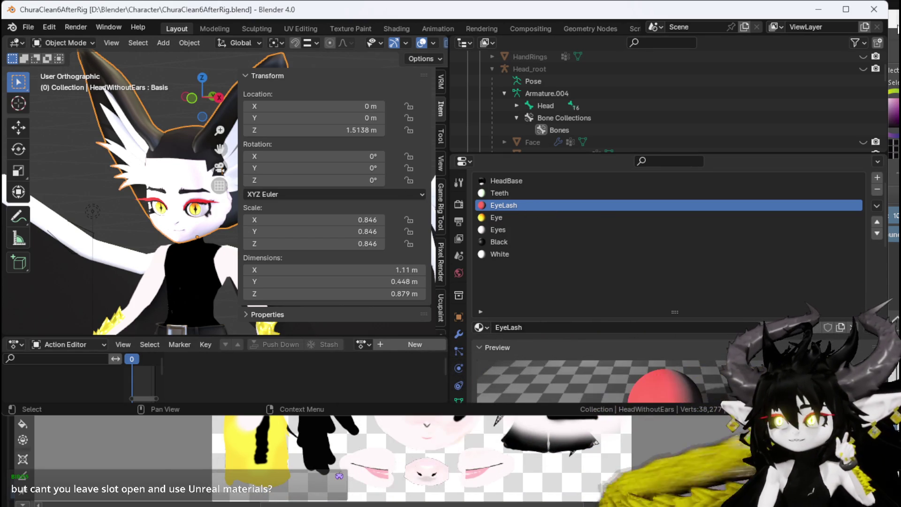
pyautogui.hotkey('alt', 'Tab')
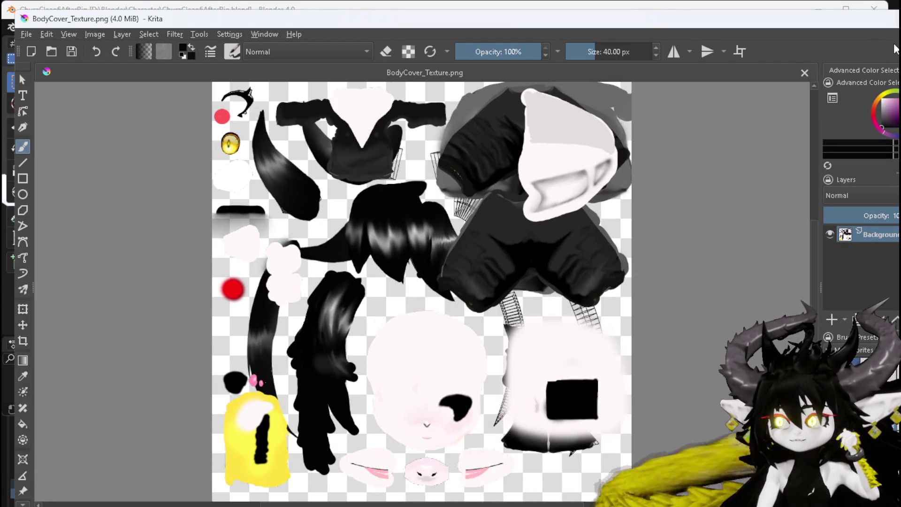
pyautogui.hotkey('alt', 'Tab')
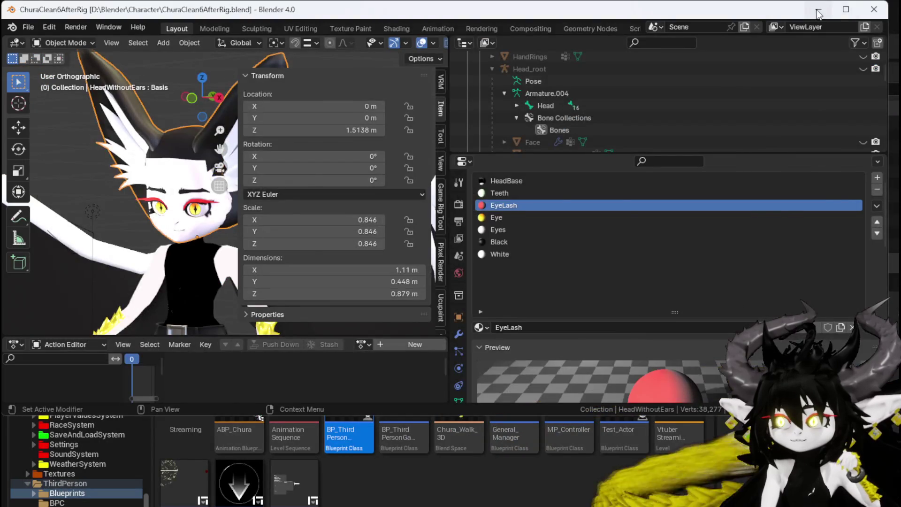
# Minimize Blender to bring the Unreal Editor to the front.
pyautogui.click(818, 11)
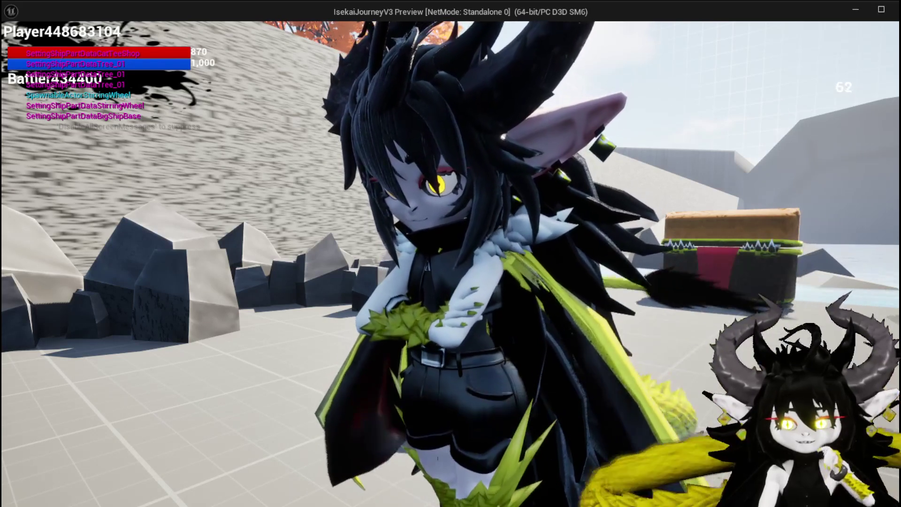
# Run and jump the character past the crates and trees to the portal gates, then exit with Esc.
pyautogui.scroll(-3, 451, 254)
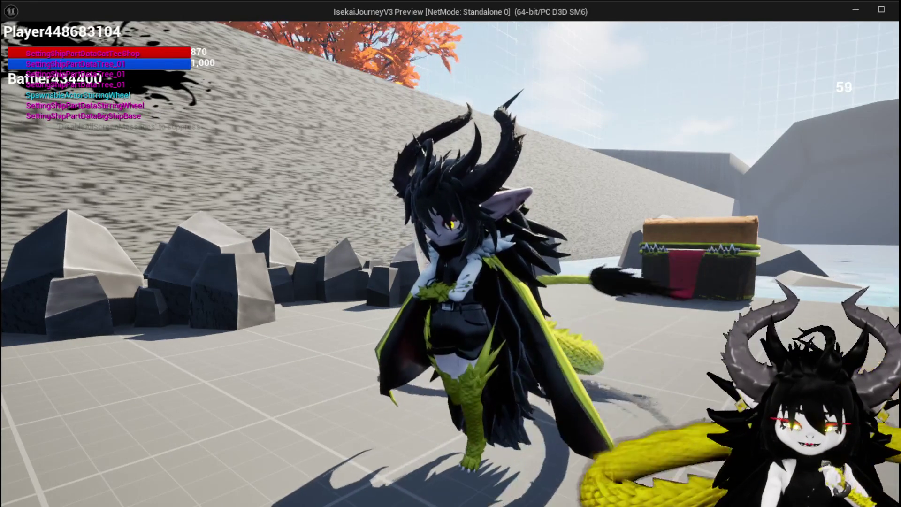
pyautogui.moveTo(451, 253); pyautogui.dragTo(310, 253)
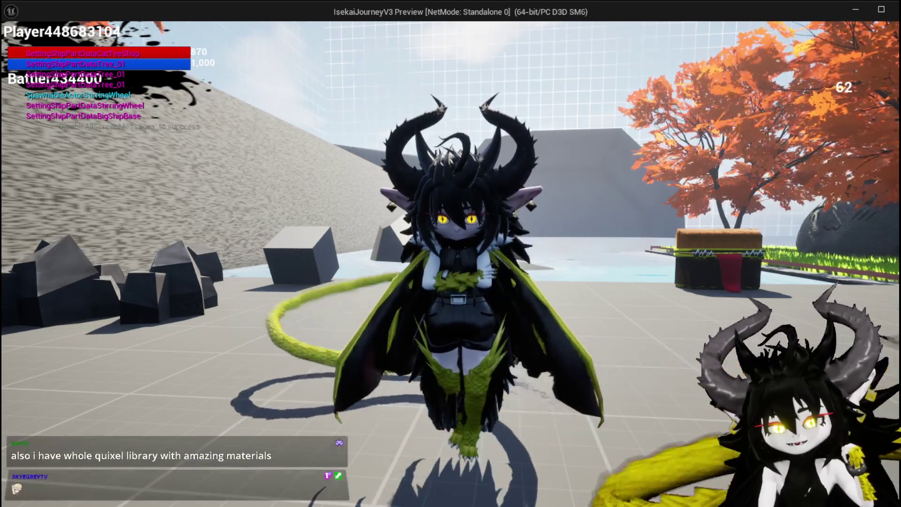
pyautogui.press('w')
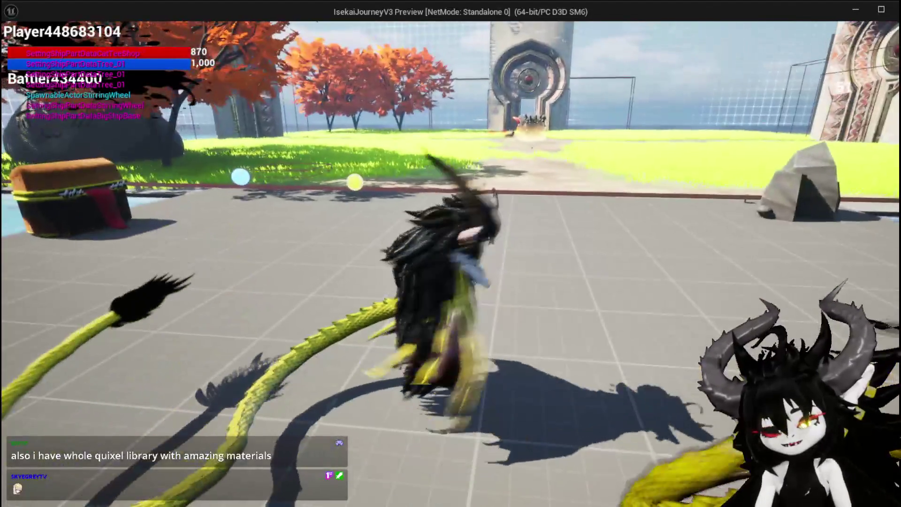
pyautogui.press('space')
pyautogui.press('space')
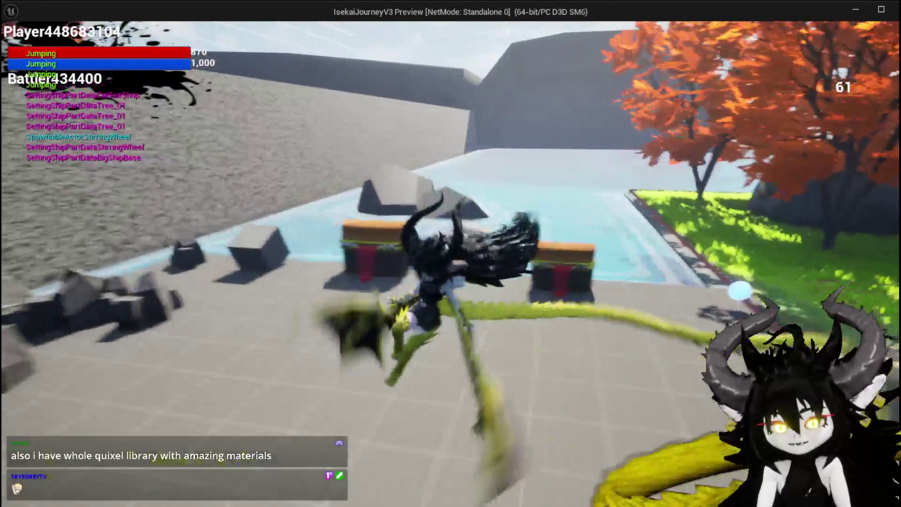
pyautogui.press('space')
pyautogui.press('space')
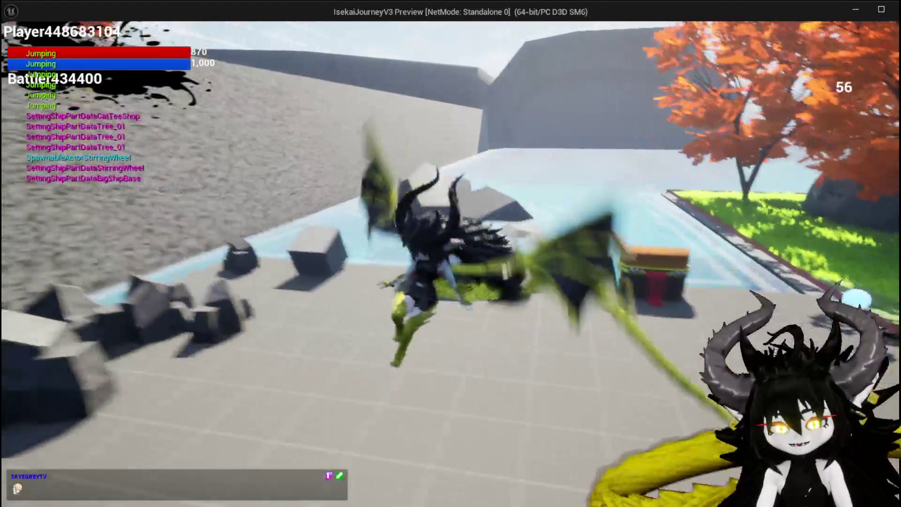
pyautogui.press('space')
pyautogui.press('space')
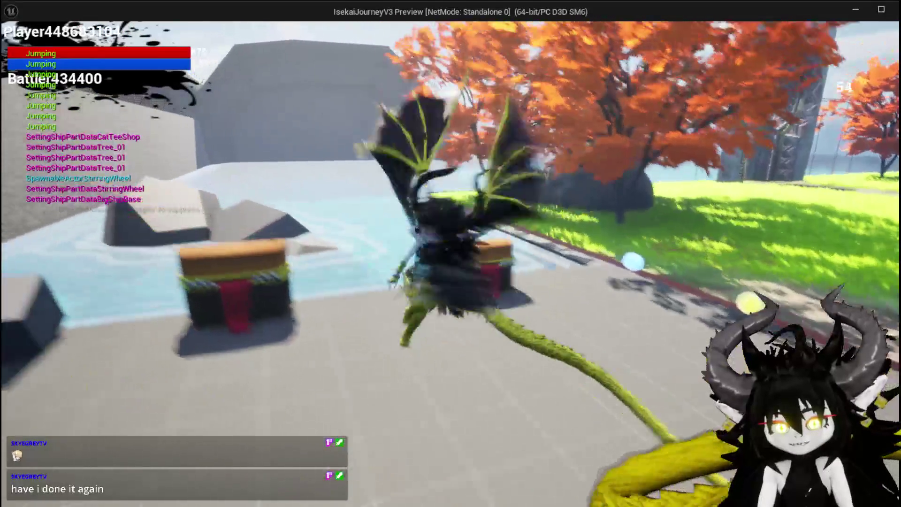
pyautogui.press('space')
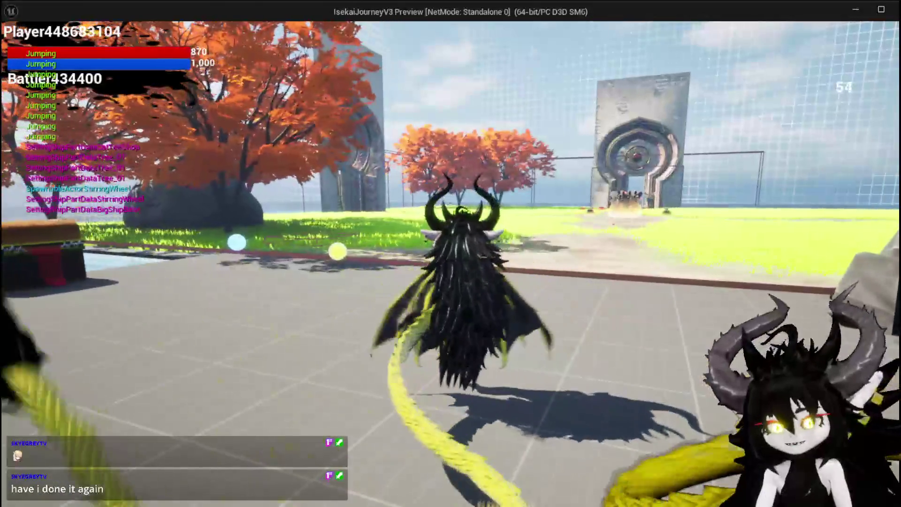
pyautogui.press('Escape')
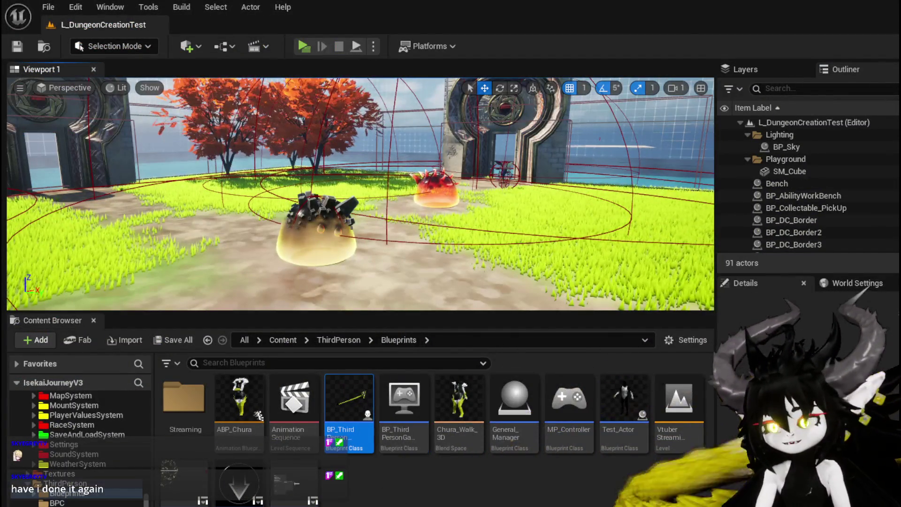
# Close Blender, saving ChuraClean6AfterRig.blend when prompted.
pyautogui.hotkey('alt', 'Tab')
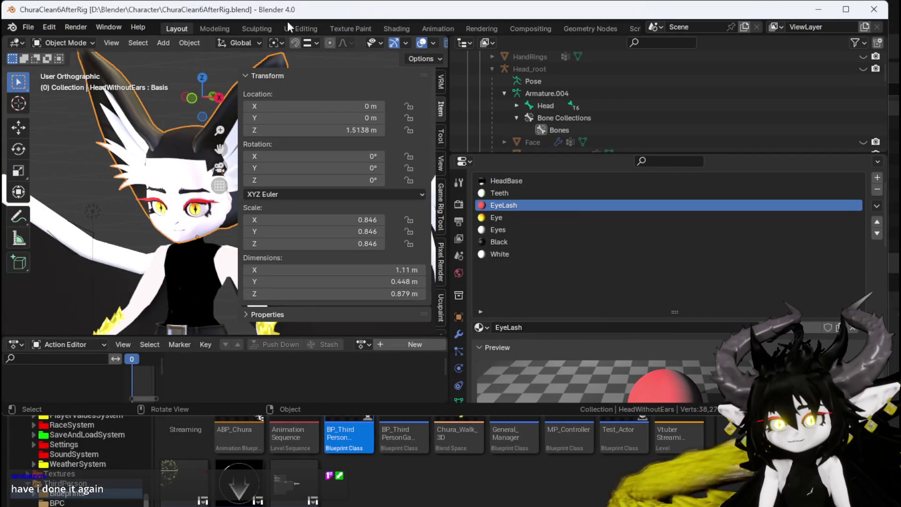
pyautogui.click(870, 10)
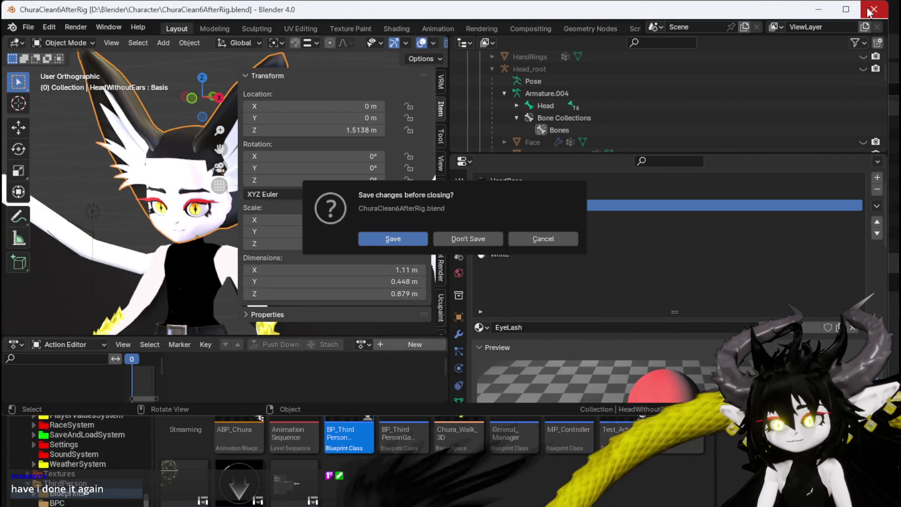
pyautogui.click(381, 239)
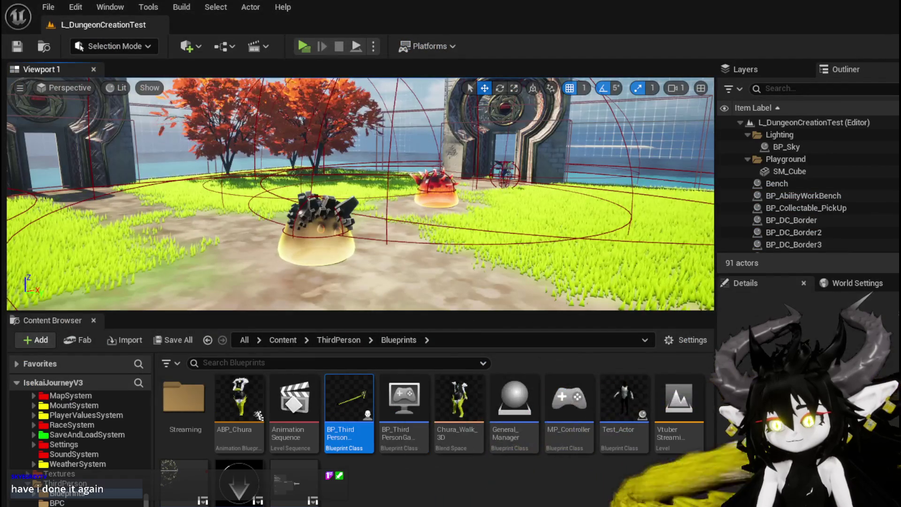
# Switch through Krita back to the Unreal level editor.
pyautogui.hotkey('alt', 'Tab')
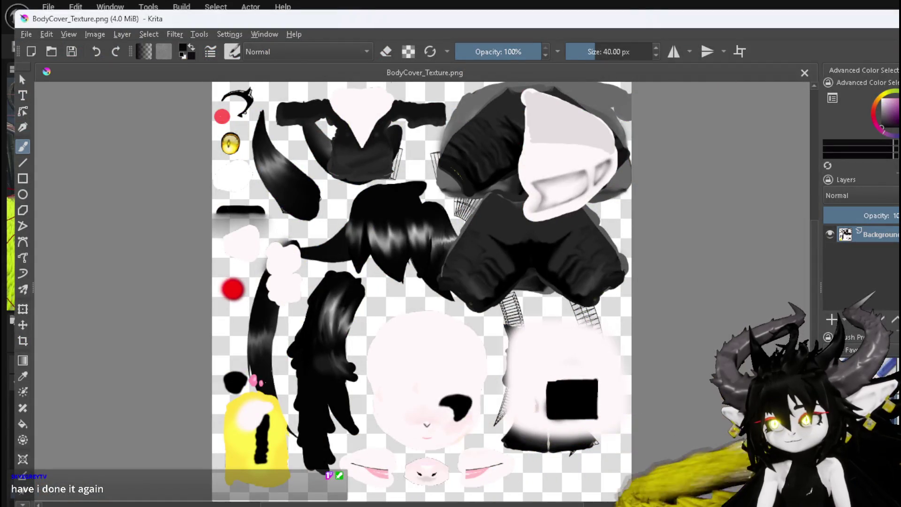
pyautogui.hotkey('alt', 'Tab')
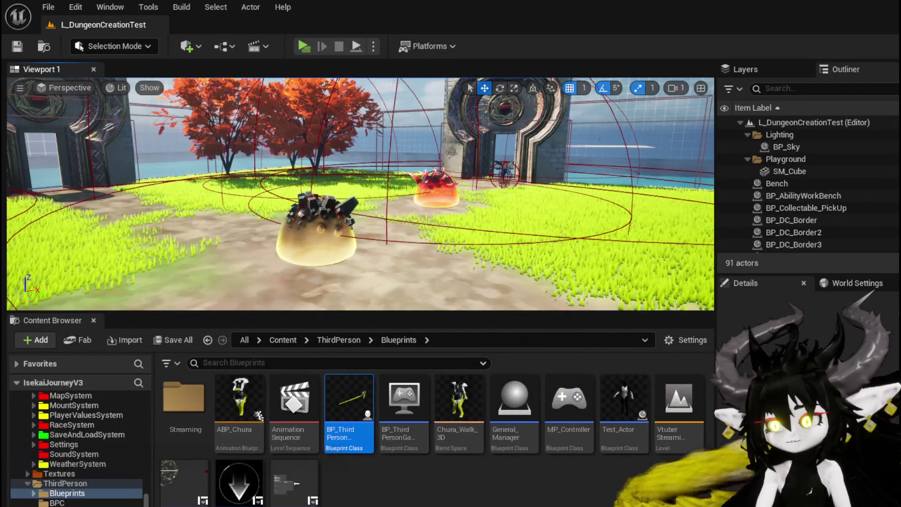
pyautogui.click(27, 46)
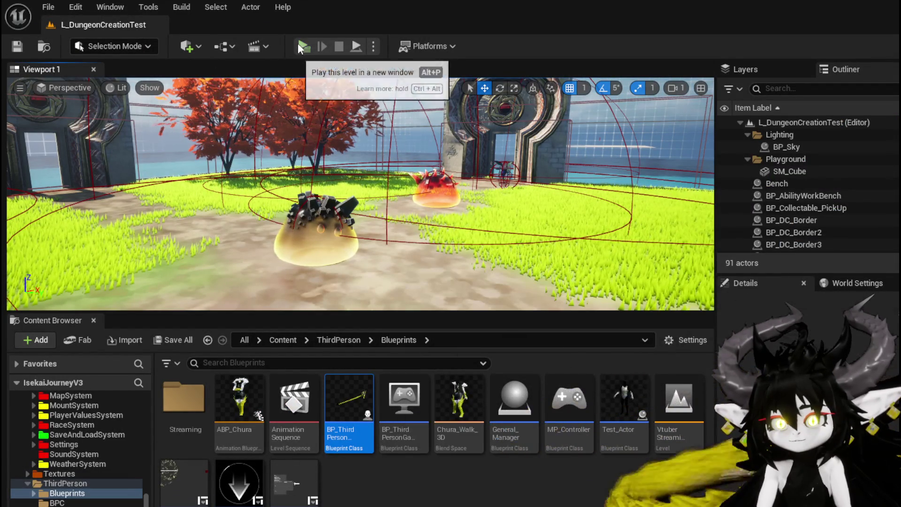
pyautogui.click(302, 46)
pyautogui.press('space')
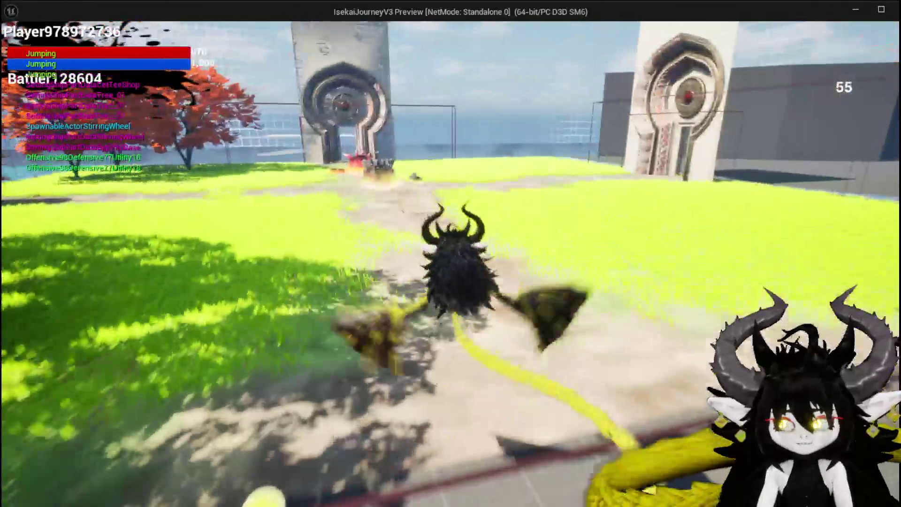
pyautogui.press('space')
pyautogui.press('w')
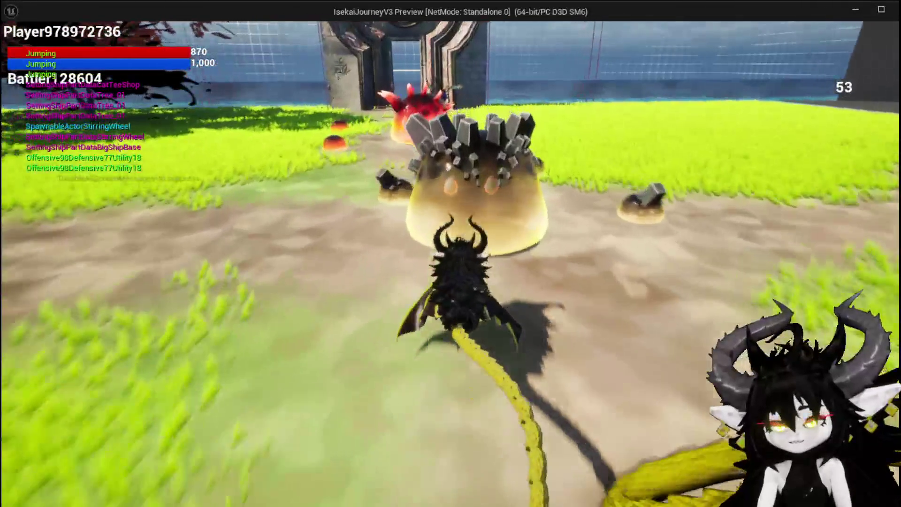
pyautogui.press('w')
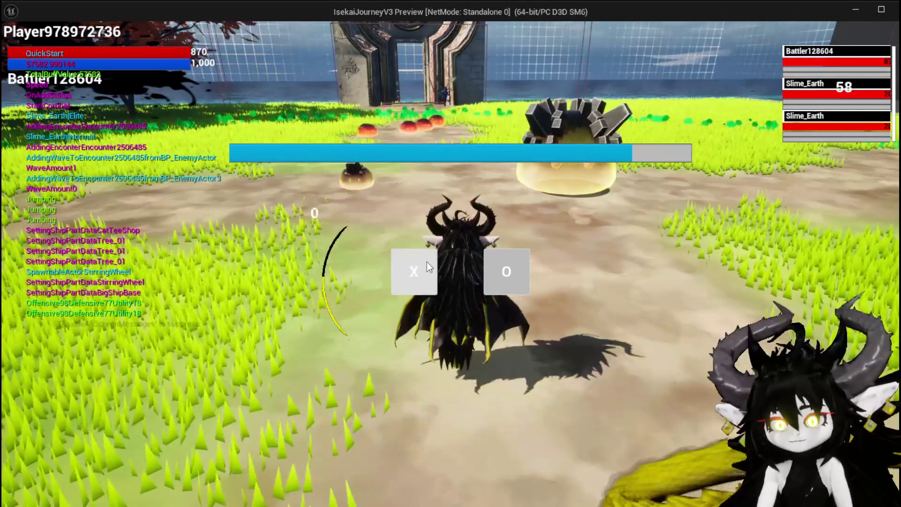
pyautogui.click(427, 261)
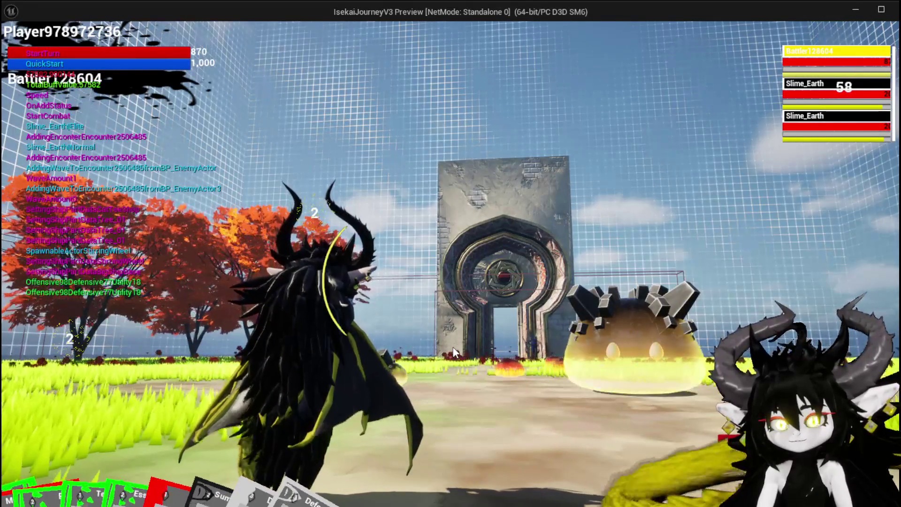
pyautogui.click(201, 437)
pyautogui.press('Escape')
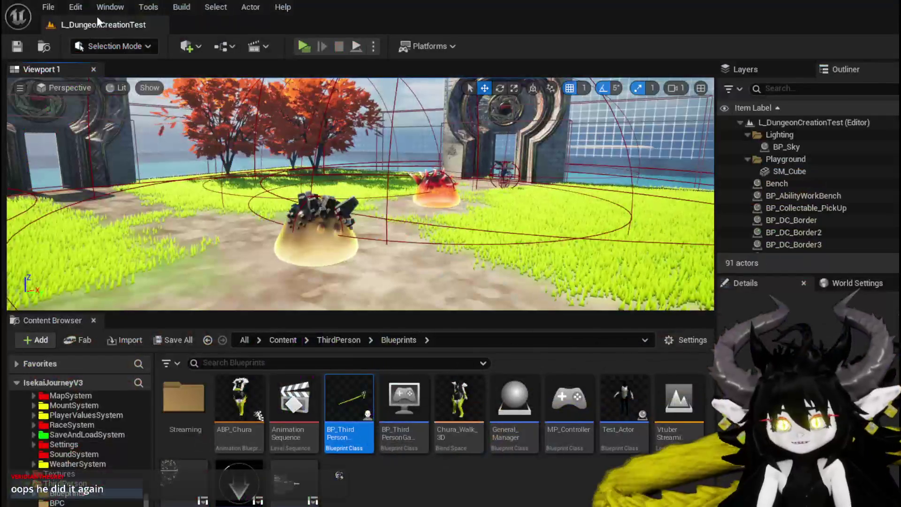
pyautogui.click(17, 46)
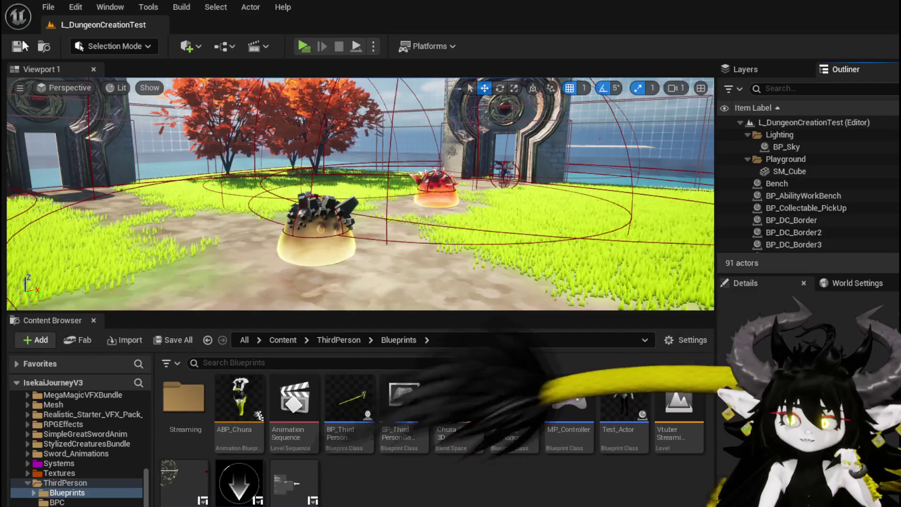
# Start the IsekaiJourneyV3 standalone game preview with Play.
pyautogui.click(304, 47)
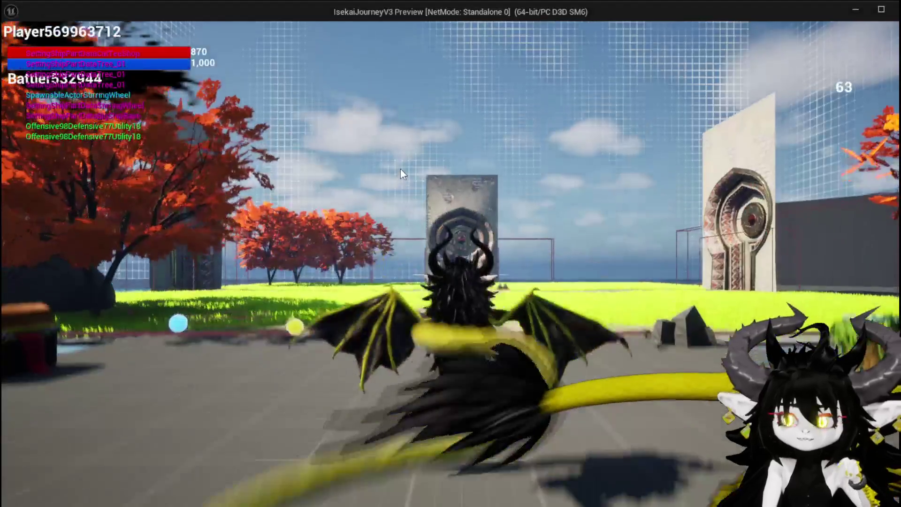
# Run the character through the gate into the crystal slime to start a battle.
pyautogui.press('w')
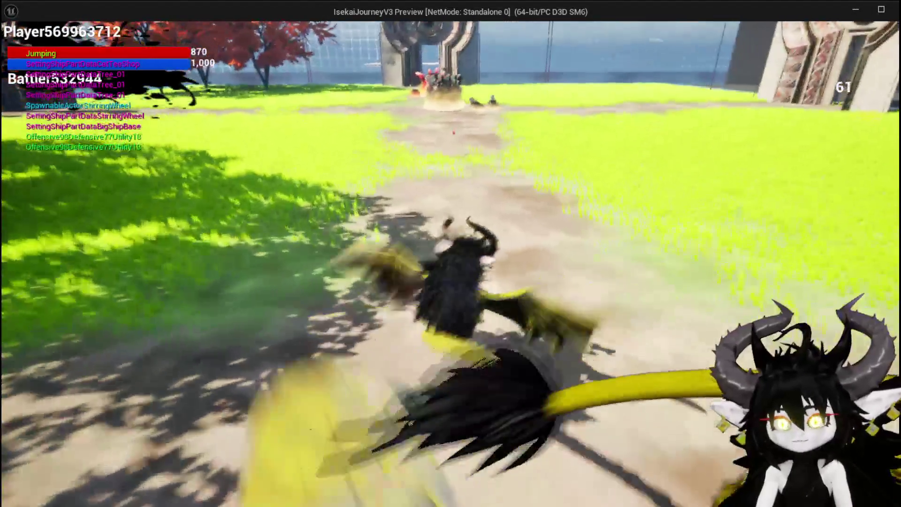
pyautogui.press('w')
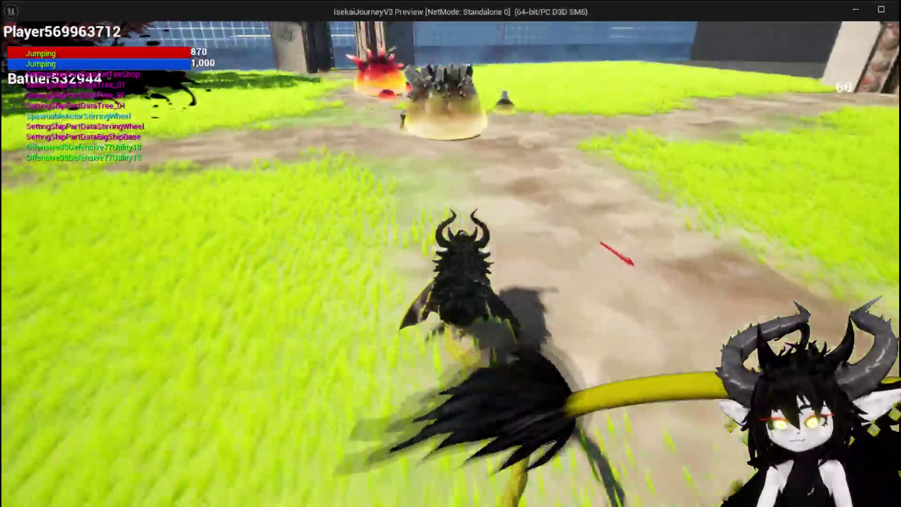
pyautogui.press('w')
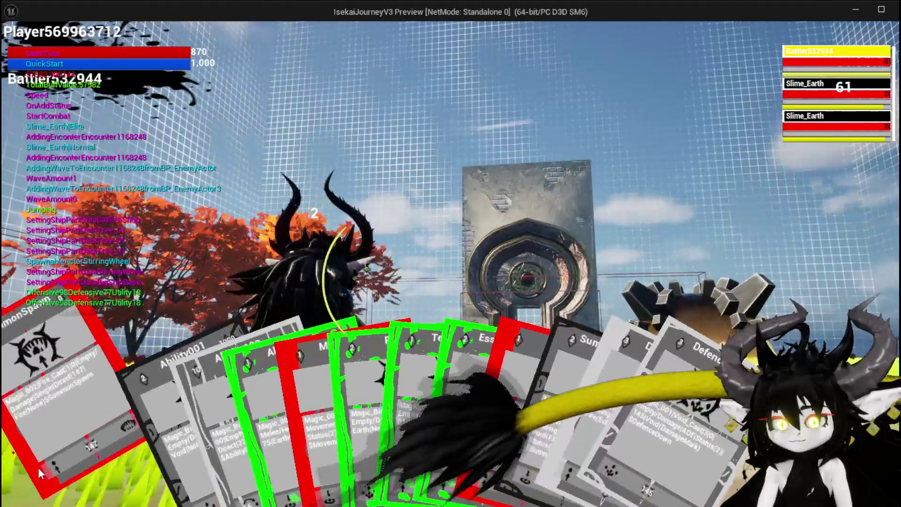
# Play the SummonSpawn card, answer the battle prompt, then close the preview with Esc.
pyautogui.click(38, 468)
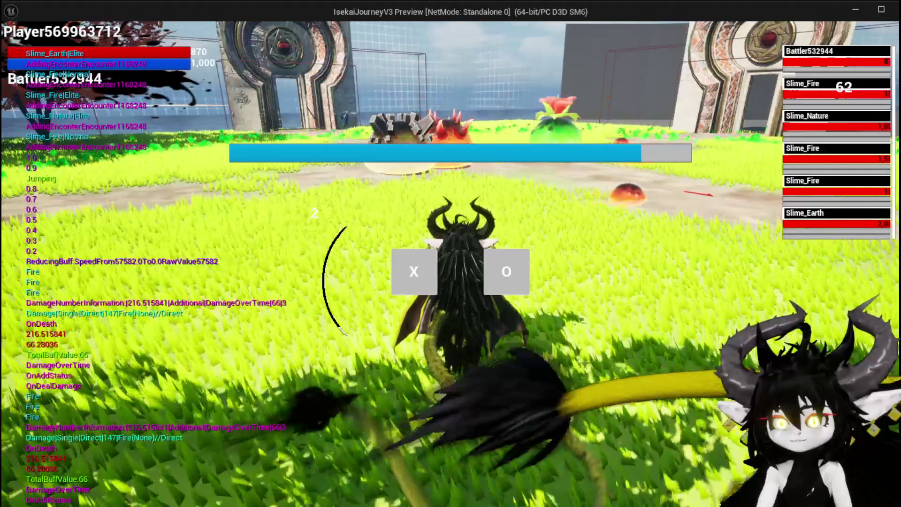
pyautogui.click(410, 272)
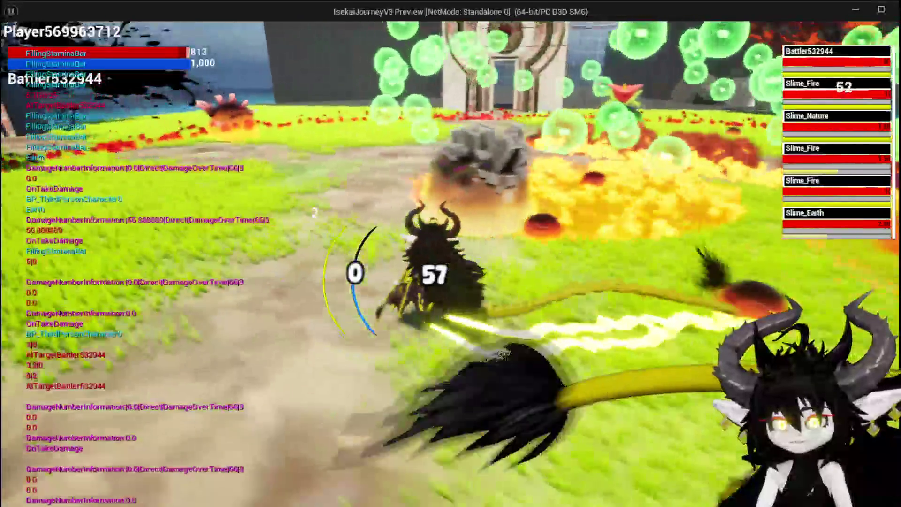
pyautogui.press('Escape')
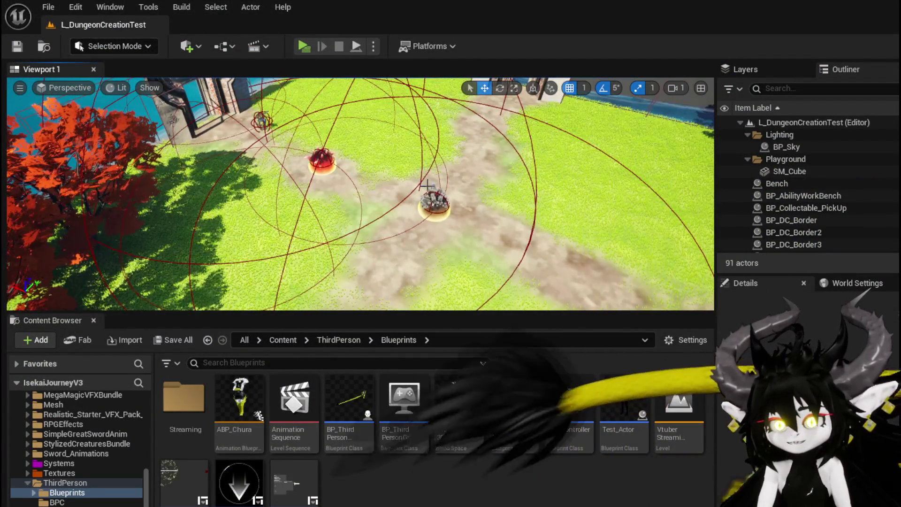
pyautogui.click(303, 46)
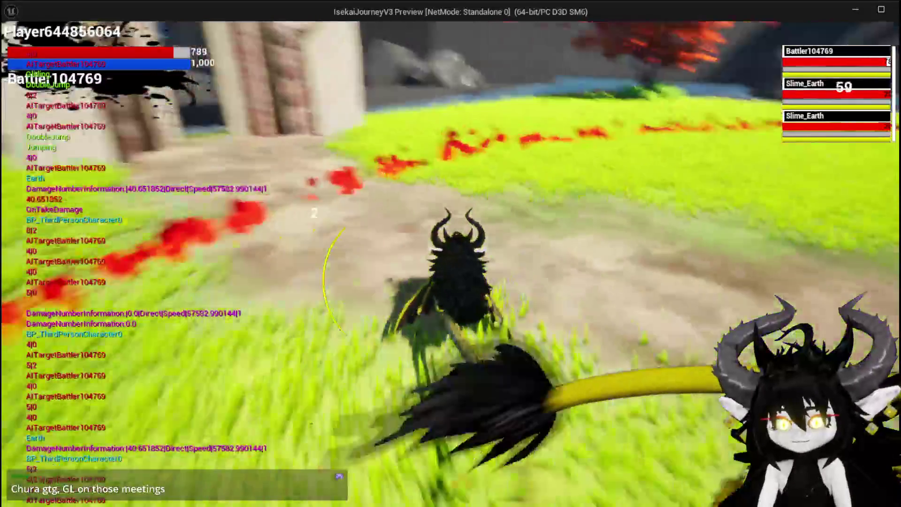
pyautogui.hotkey('alt', 'Tab')
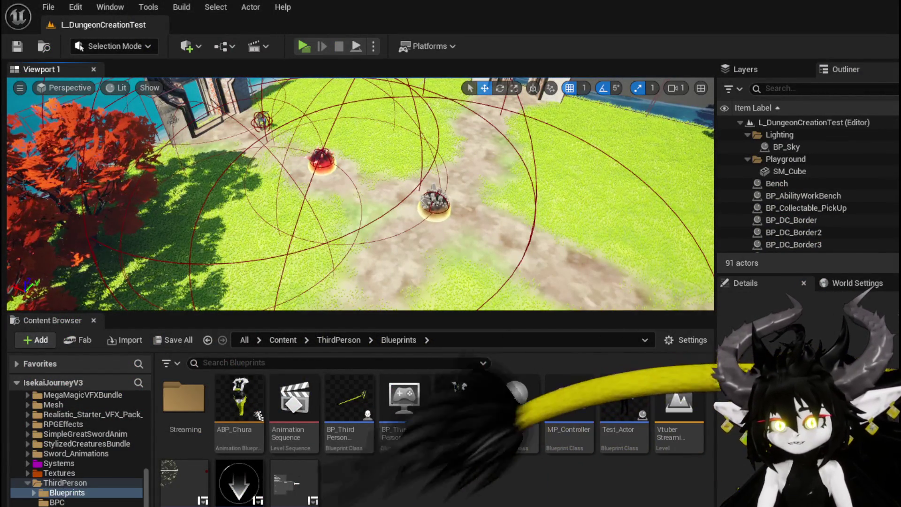
pyautogui.moveTo(241, 127); pyautogui.dragTo(426, 233)
# Reposition the enemy actor up the dirt path and to the left, and centre the view on it.
pyautogui.moveTo(253, 167); pyautogui.dragTo(287, 179)
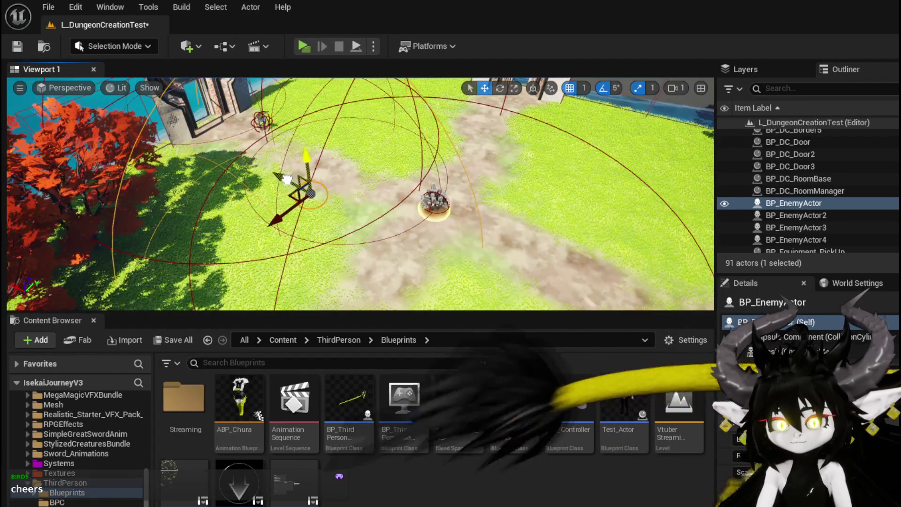
pyautogui.hotkey('ctrl', 's')
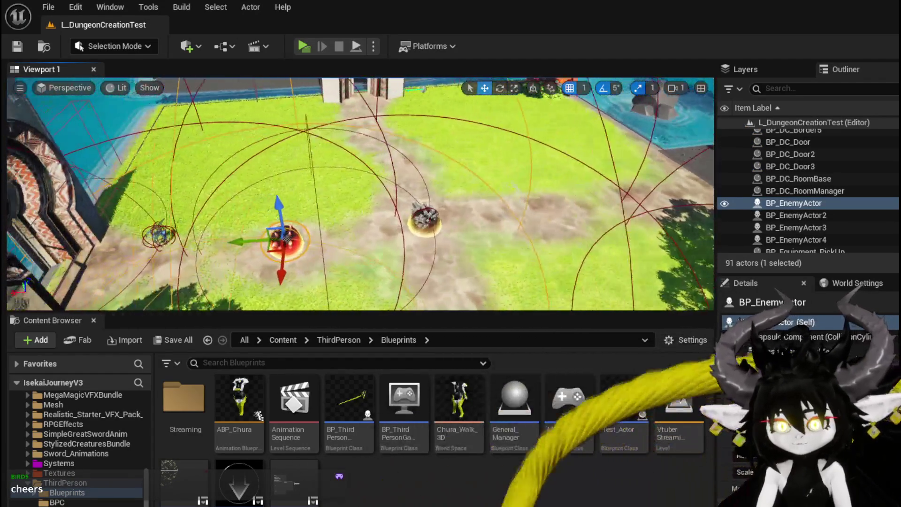
pyautogui.moveTo(270, 260)
pyautogui.mouseDown()
pyautogui.moveTo(301, 240)
pyautogui.moveTo(348, 233)
pyautogui.moveTo(300, 228)
pyautogui.moveTo(318, 215)
pyautogui.mouseUp()
pyautogui.moveTo(456, 207); pyautogui.dragTo(273, 203)
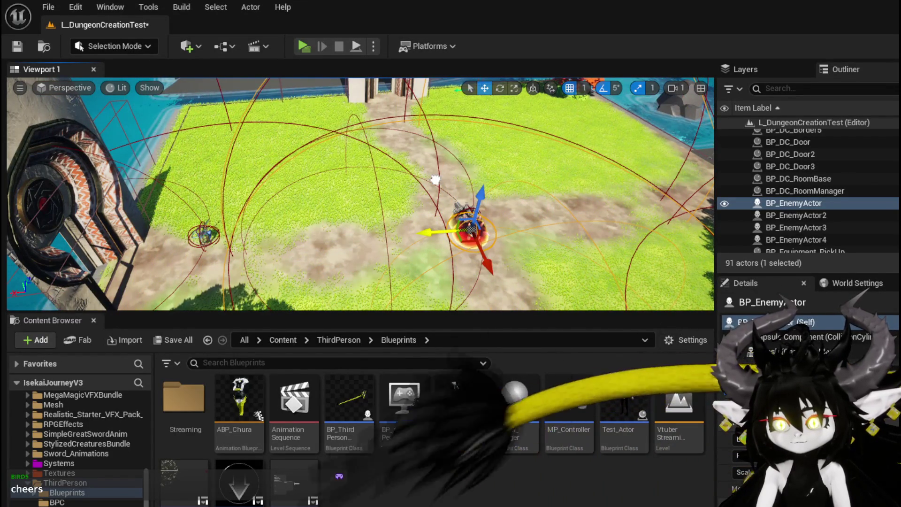
pyautogui.moveTo(251, 243)
pyautogui.mouseDown()
pyautogui.moveTo(276, 244)
pyautogui.moveTo(291, 155)
pyautogui.mouseUp()
pyautogui.moveTo(246, 126); pyautogui.dragTo(188, 145)
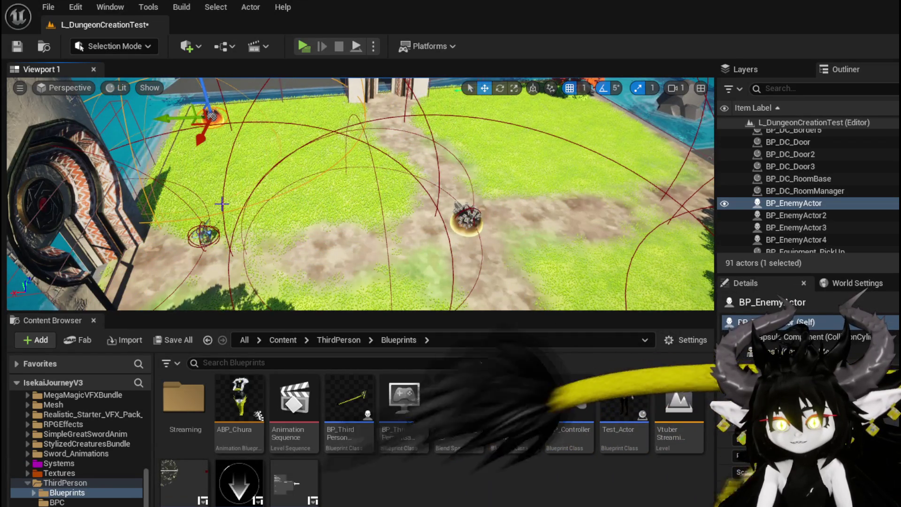
pyautogui.press('f')
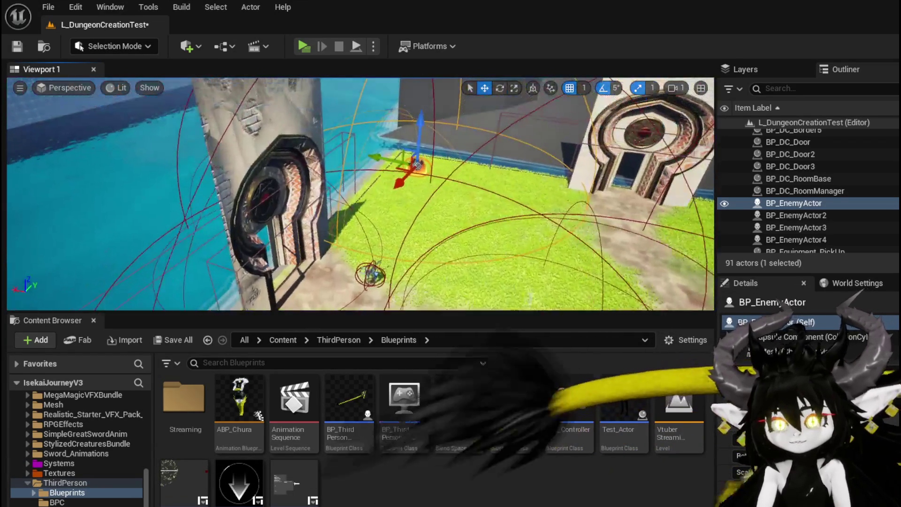
# Save the level and open BP_EnemyActor's Blueprint with Ctrl+E.
pyautogui.scroll(-5, 361, 194)
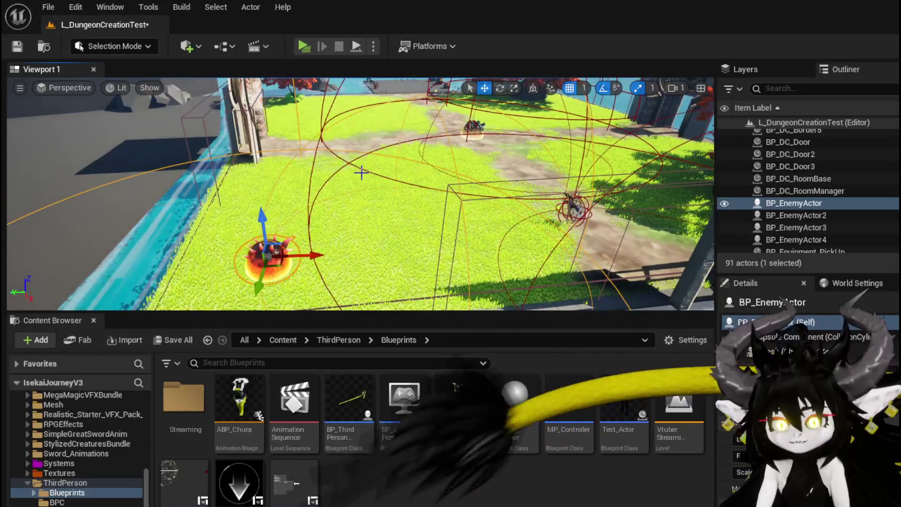
pyautogui.click(15, 49)
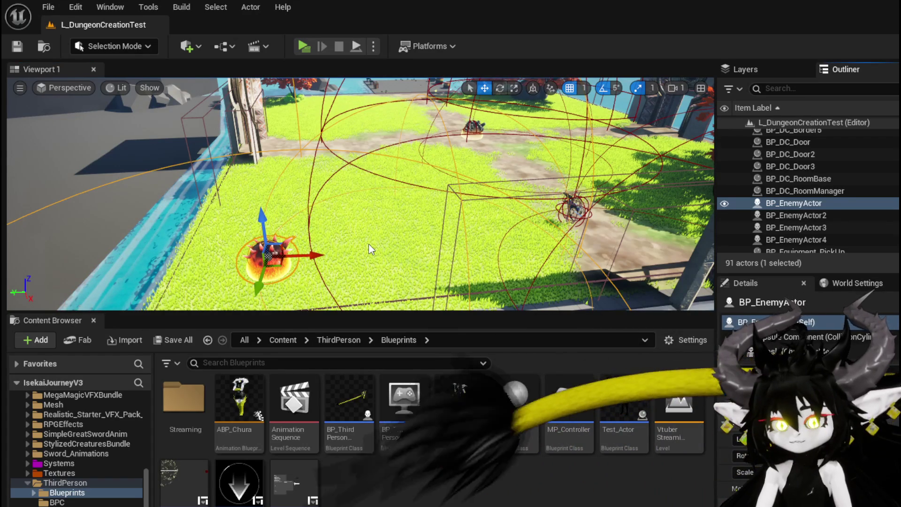
pyautogui.hotkey('ctrl', 'e')
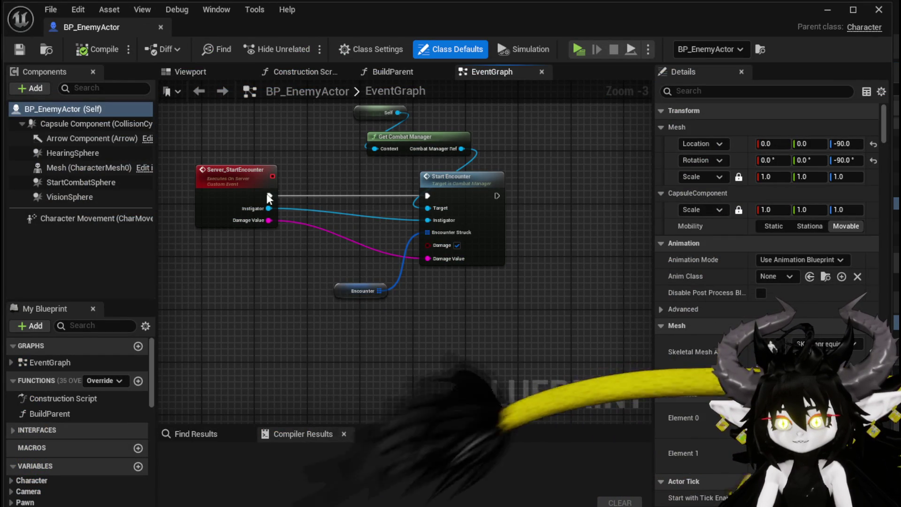
pyautogui.scroll(-5, 232, 207)
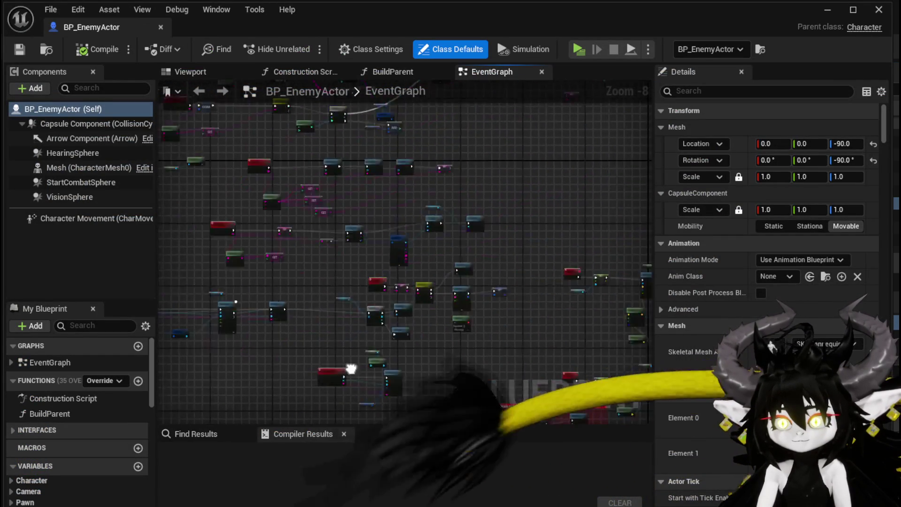
pyautogui.scroll(3, 499, 274)
pyautogui.scroll(5, 419, 302)
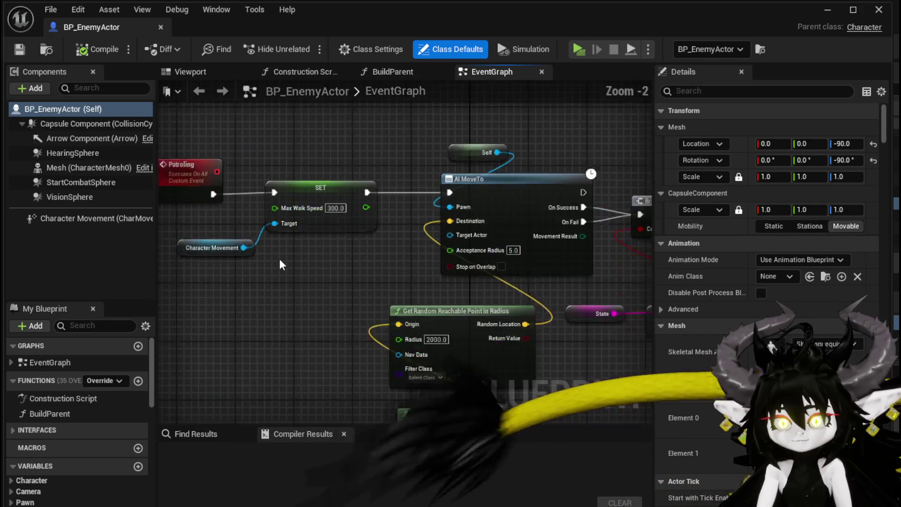
pyautogui.scroll(-3, 219, 264)
pyautogui.moveTo(219, 265)
pyautogui.mouseDown()
pyautogui.moveTo(220, 197)
pyautogui.moveTo(228, 240)
pyautogui.moveTo(86, 234)
pyautogui.moveTo(512, 268)
pyautogui.mouseUp()
# Rearrange the EventGraph, moving the SetData event beside the mesh setup.
pyautogui.click(389, 178)
pyautogui.scroll(-4, 389, 179)
pyautogui.moveTo(389, 178)
pyautogui.mouseDown()
pyautogui.moveTo(534, 257)
pyautogui.moveTo(253, 369)
pyautogui.moveTo(400, 280)
pyautogui.moveTo(401, 316)
pyautogui.moveTo(477, 322)
pyautogui.moveTo(181, 313)
pyautogui.moveTo(199, 316)
pyautogui.mouseUp()
pyautogui.scroll(4, 252, 369)
pyautogui.moveTo(417, 261)
pyautogui.mouseDown()
pyautogui.moveTo(458, 309)
pyautogui.moveTo(545, 325)
pyautogui.mouseUp()
pyautogui.moveTo(291, 131)
pyautogui.mouseDown()
pyautogui.moveTo(288, 256)
pyautogui.moveTo(299, 232)
pyautogui.mouseUp()
# Wire a Patroling call after Build Parent and compile the Blueprint.
pyautogui.moveTo(610, 253); pyautogui.dragTo(371, 234)
pyautogui.moveTo(424, 225); pyautogui.dragTo(511, 225)
pyautogui.write('Patro')
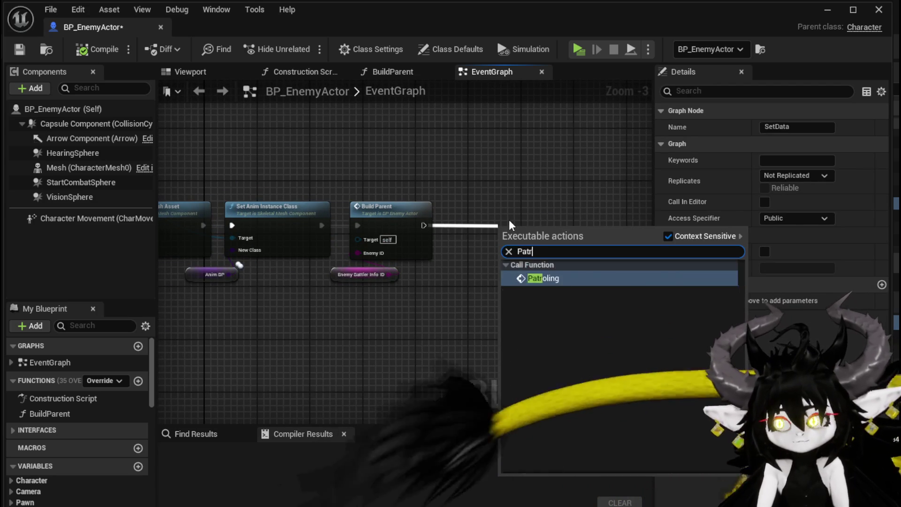
pyautogui.click(538, 280)
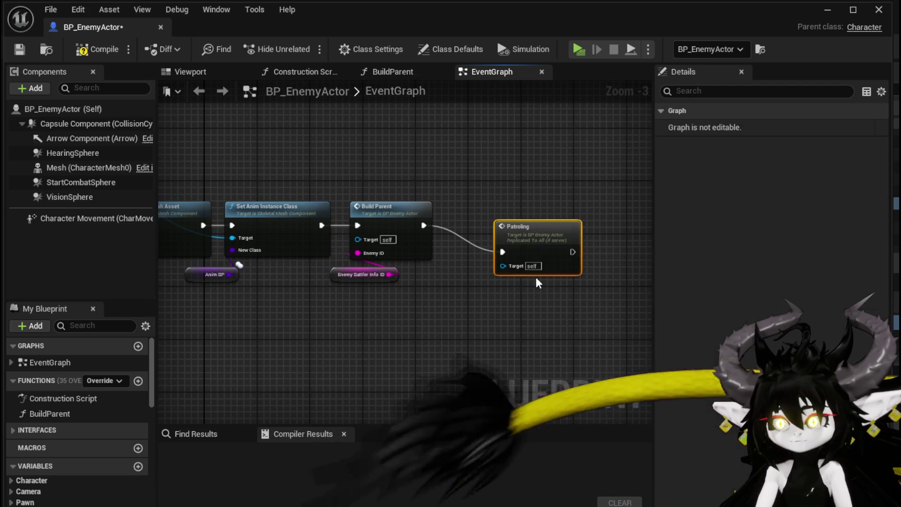
pyautogui.click(500, 296)
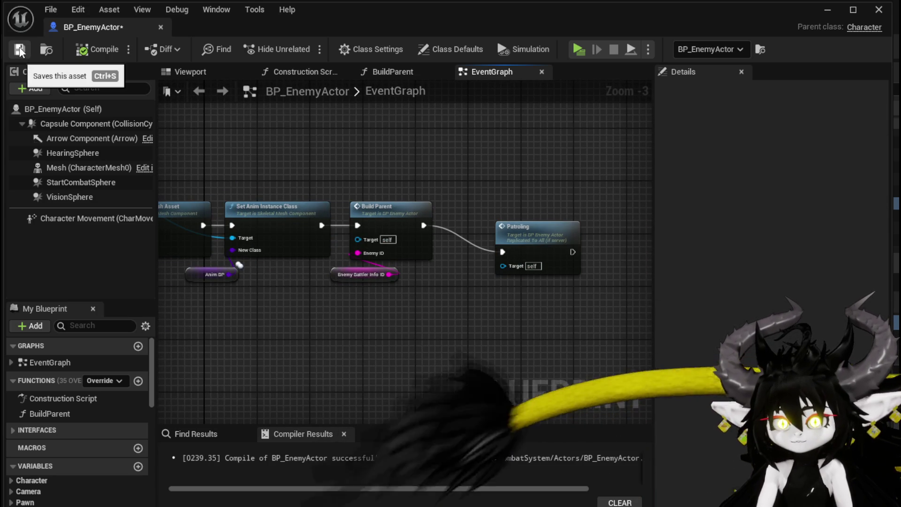
# Minimize and restore the Blueprint editor, then pan to the follower-destroying nodes.
pyautogui.click(826, 13)
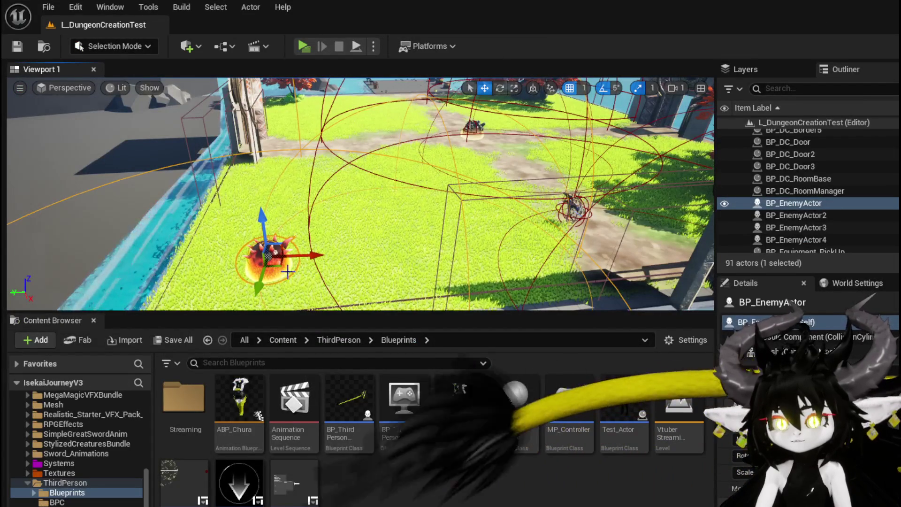
pyautogui.hotkey('alt', 'Tab')
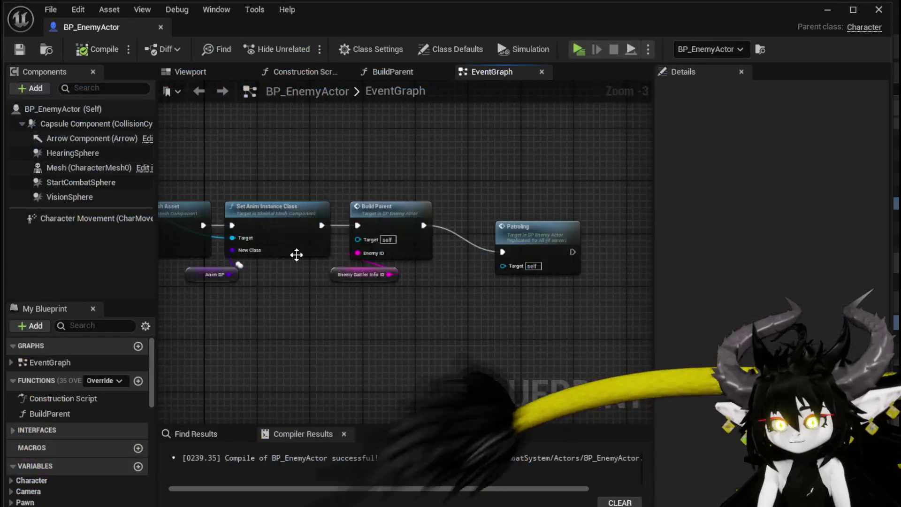
pyautogui.scroll(-8, 297, 255)
pyautogui.moveTo(589, 177)
pyautogui.mouseDown()
pyautogui.moveTo(342, 221)
pyautogui.moveTo(323, 195)
pyautogui.moveTo(258, 305)
pyautogui.moveTo(329, 338)
pyautogui.moveTo(364, 193)
pyautogui.moveTo(361, 148)
pyautogui.moveTo(342, 251)
pyautogui.moveTo(360, 171)
pyautogui.moveTo(318, 258)
pyautogui.moveTo(300, 271)
pyautogui.moveTo(388, 218)
pyautogui.mouseUp()
pyautogui.scroll(8, 410, 338)
pyautogui.moveTo(477, 201)
pyautogui.mouseDown()
pyautogui.moveTo(358, 397)
pyautogui.moveTo(460, 389)
pyautogui.moveTo(378, 267)
pyautogui.mouseUp()
# Collapse Follow Actor Array, For Each Loop and both Destroy Actor nodes into RemoveFollowers and open it.
pyautogui.moveTo(523, 177)
pyautogui.mouseDown()
pyautogui.moveTo(594, 151)
pyautogui.moveTo(566, 158)
pyautogui.mouseUp()
pyautogui.rightClick(481, 189)
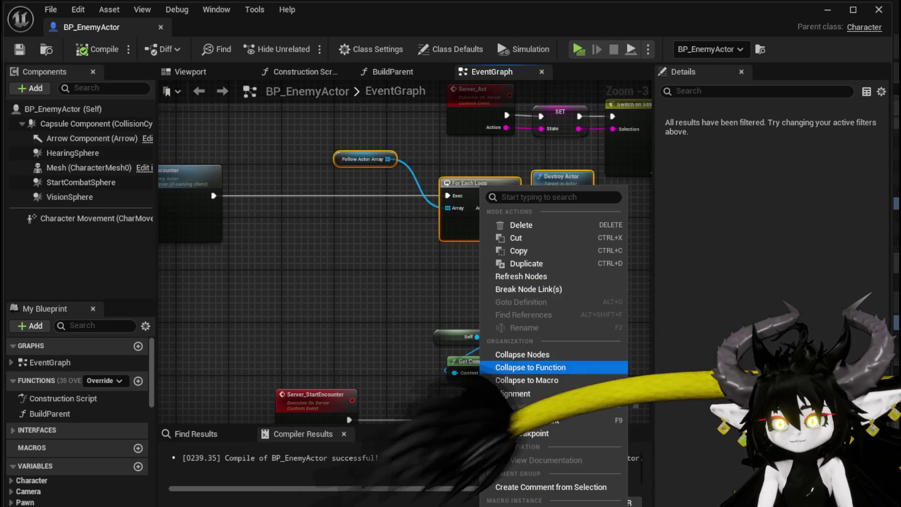
pyautogui.click(398, 270)
pyautogui.moveTo(385, 270); pyautogui.dragTo(335, 298)
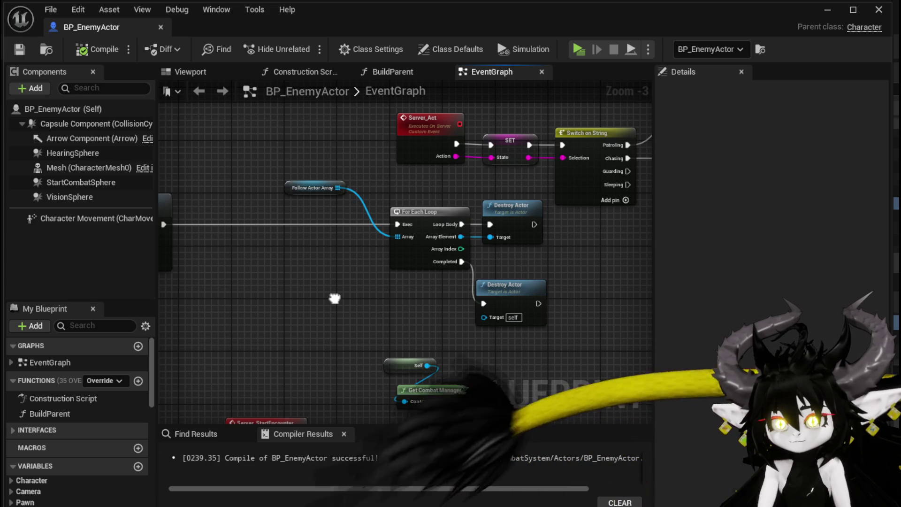
pyautogui.moveTo(506, 197); pyautogui.dragTo(508, 199)
pyautogui.rightClick(514, 210)
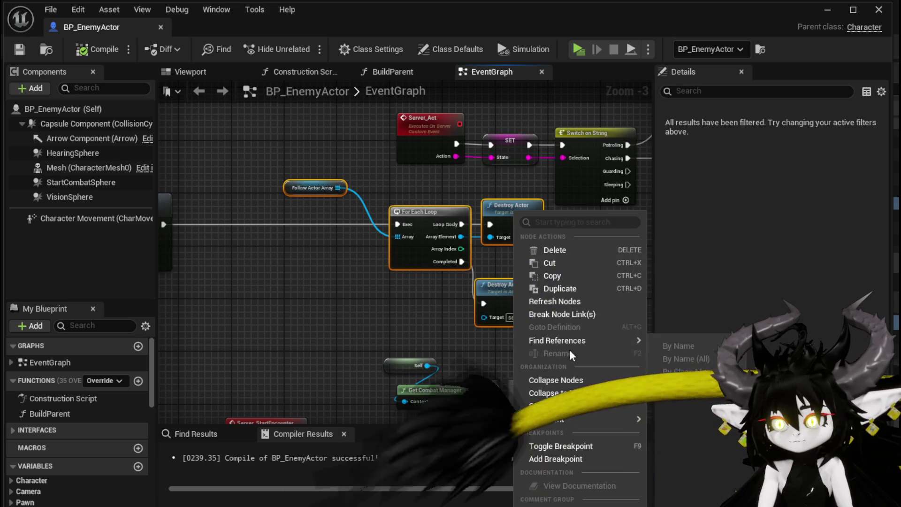
pyautogui.click(555, 399)
pyautogui.write('RemoveFollowers')
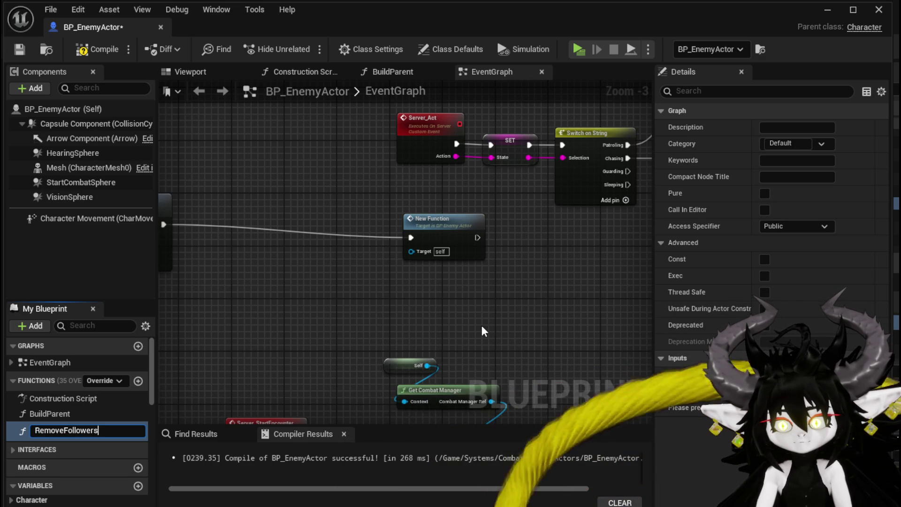
pyautogui.press('Return')
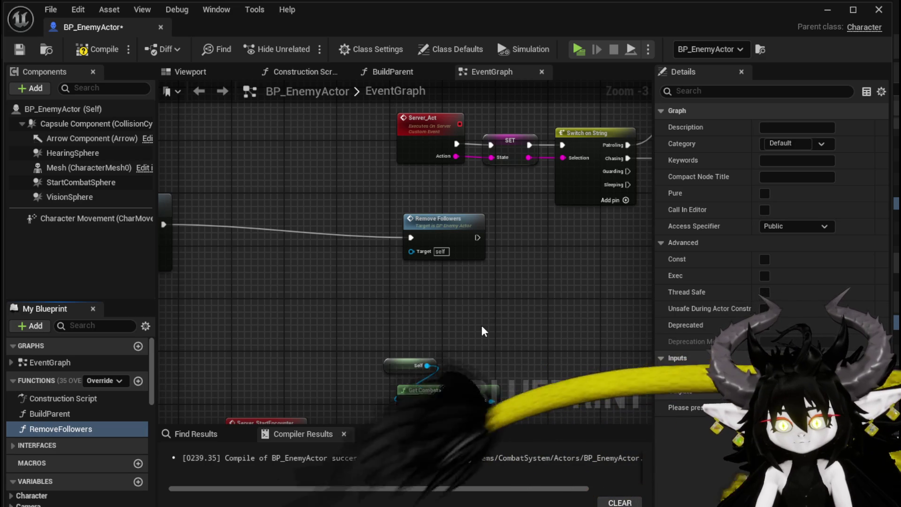
pyautogui.doubleClick(440, 245)
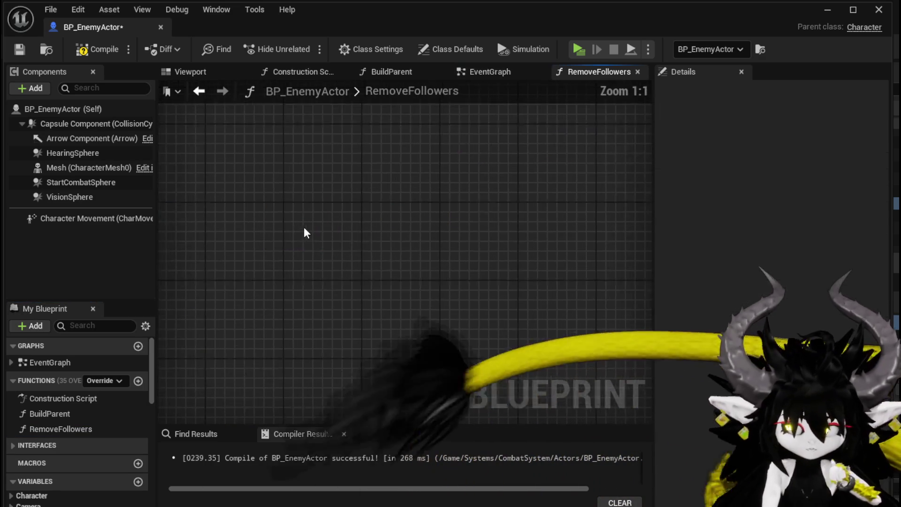
# Add an Is Not Empty check on Follow Actor Array inside RemoveFollowers.
pyautogui.moveTo(381, 206); pyautogui.dragTo(234, 207)
pyautogui.moveTo(466, 146)
pyautogui.mouseDown()
pyautogui.moveTo(222, 136)
pyautogui.moveTo(330, 194)
pyautogui.mouseUp()
pyautogui.write('is empty')
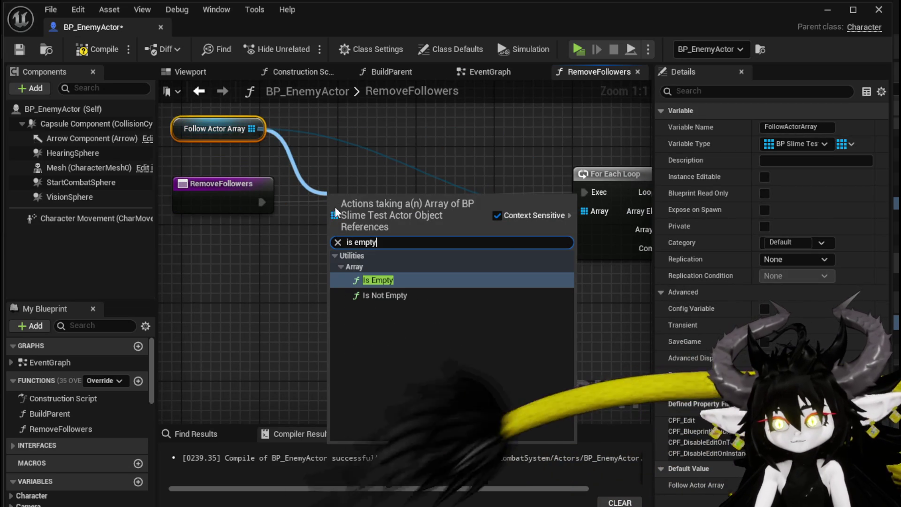
pyautogui.click(379, 287)
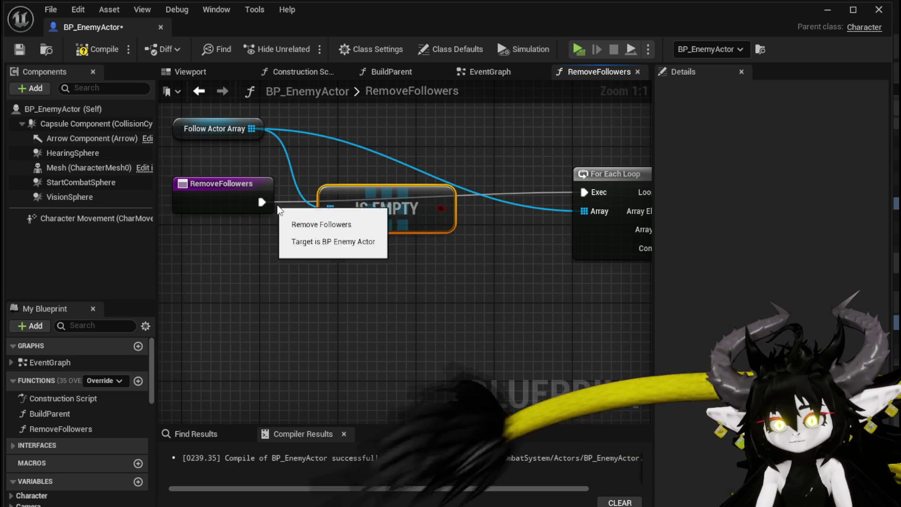
pyautogui.moveTo(438, 216)
pyautogui.mouseDown()
pyautogui.moveTo(252, 129)
pyautogui.moveTo(310, 162)
pyautogui.mouseUp()
pyautogui.write('is not')
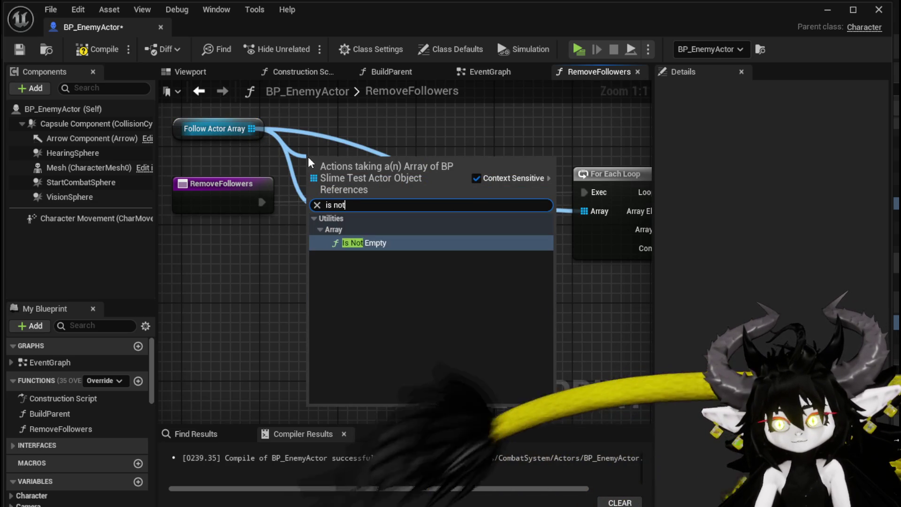
pyautogui.write('m')
pyautogui.press('Return')
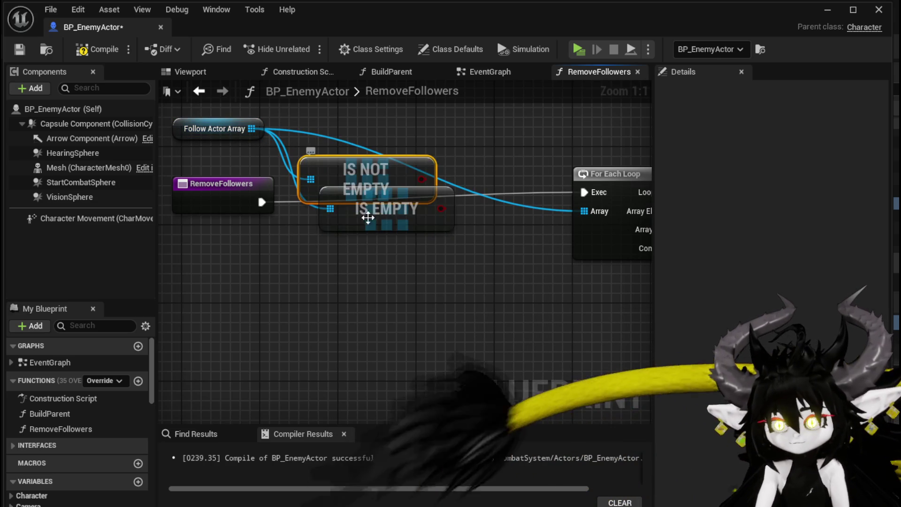
# Add a Branch on it: True runs For Each Loop, False destroys the enemy itself.
pyautogui.moveTo(382, 171)
pyautogui.mouseDown()
pyautogui.moveTo(226, 240)
pyautogui.moveTo(307, 265)
pyautogui.moveTo(324, 232)
pyautogui.mouseUp()
pyautogui.moveTo(266, 209); pyautogui.dragTo(324, 216)
pyautogui.moveTo(401, 214); pyautogui.dragTo(585, 192)
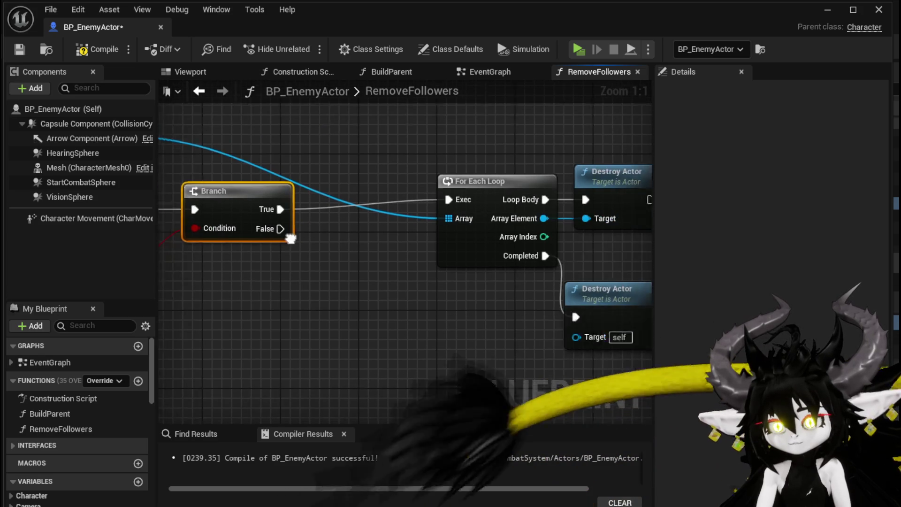
pyautogui.moveTo(247, 229); pyautogui.dragTo(555, 320)
pyautogui.scroll(-2, 422, 312)
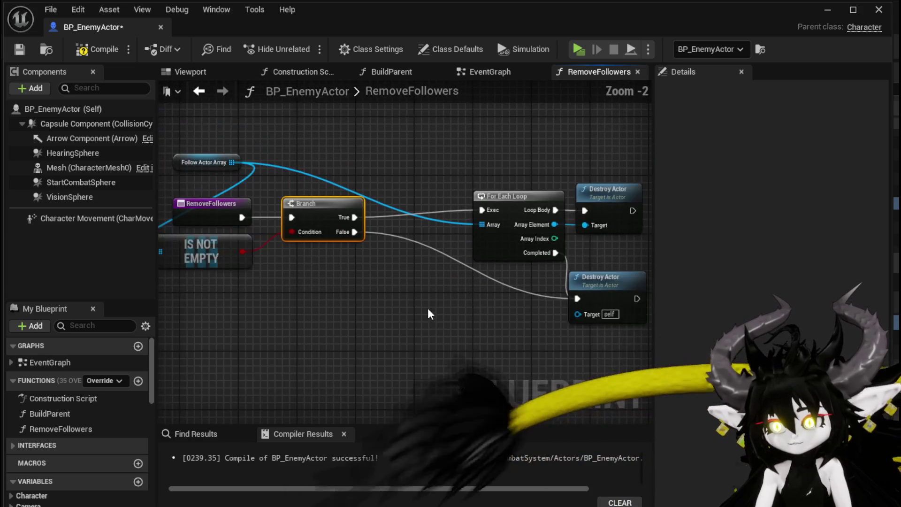
pyautogui.moveTo(374, 315)
pyautogui.mouseDown()
pyautogui.moveTo(297, 312)
pyautogui.moveTo(413, 331)
pyautogui.mouseUp()
# Compile and save BP_EnemyActor, then minimize the Blueprint editor.
pyautogui.click(87, 50)
pyautogui.click(19, 48)
pyautogui.moveTo(242, 118)
pyautogui.mouseDown()
pyautogui.moveTo(289, 274)
pyautogui.moveTo(643, 277)
pyautogui.mouseUp()
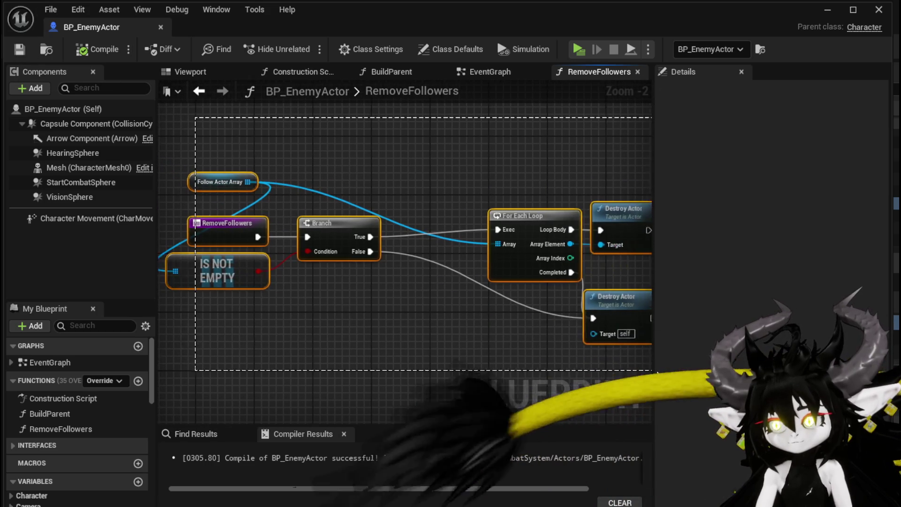
pyautogui.click(19, 49)
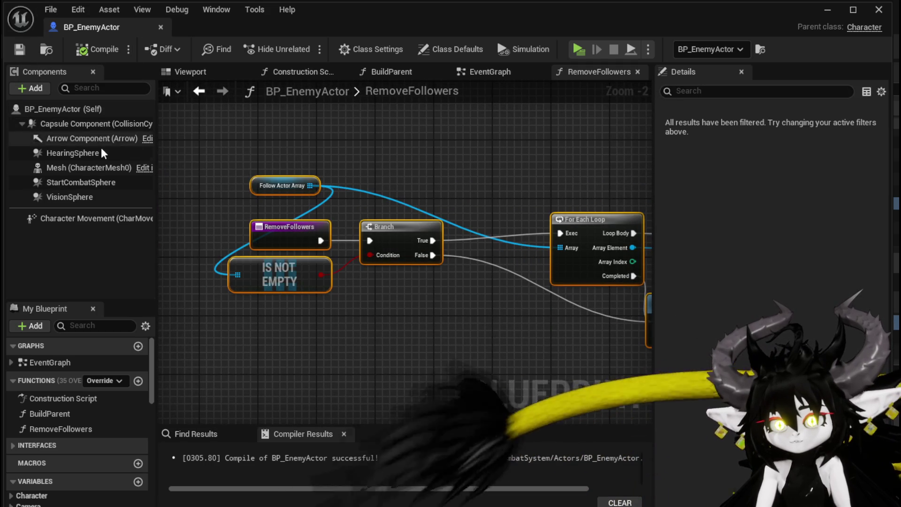
pyautogui.click(183, 214)
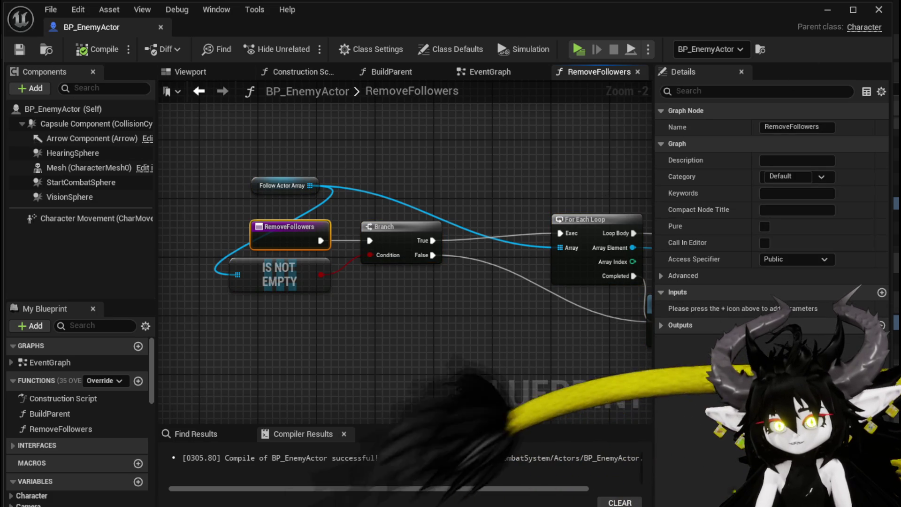
pyautogui.click(828, 9)
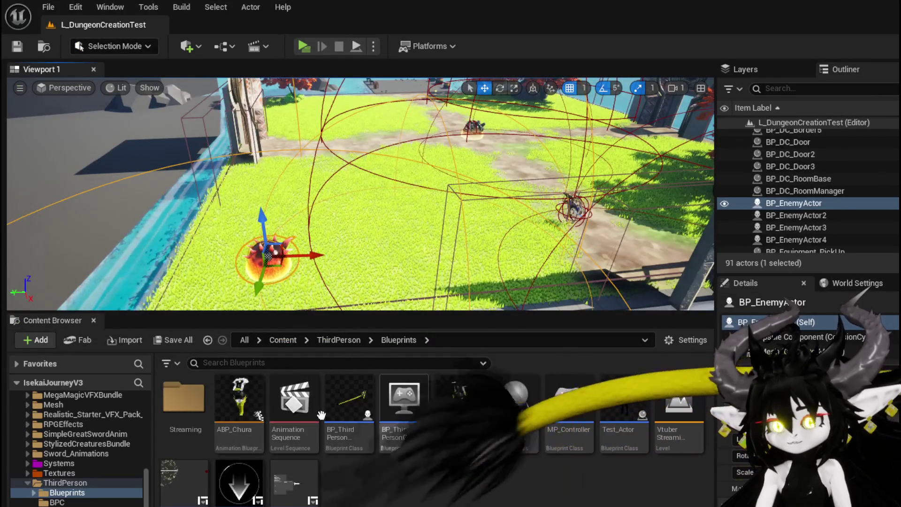
# Expand the CombatSystem folder and browse through its contents in the Content Browser.
pyautogui.scroll(5, 64, 464)
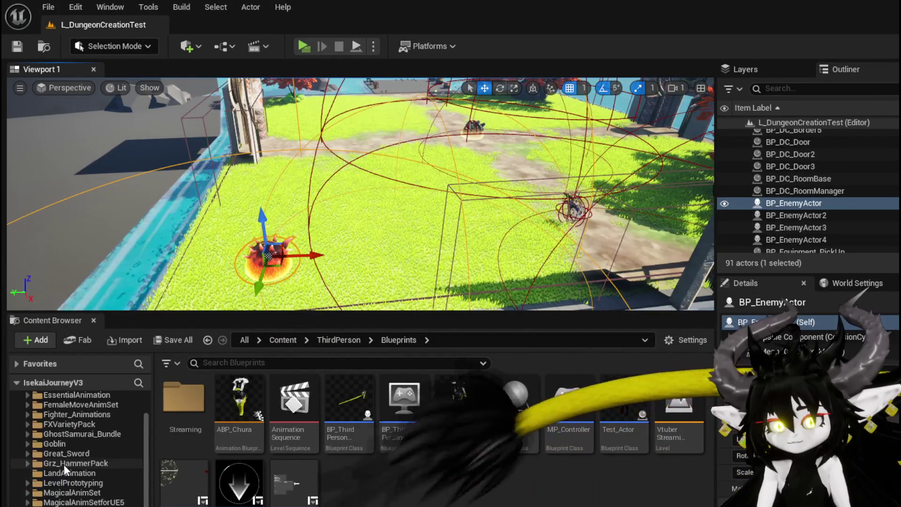
pyautogui.scroll(-4, 74, 479)
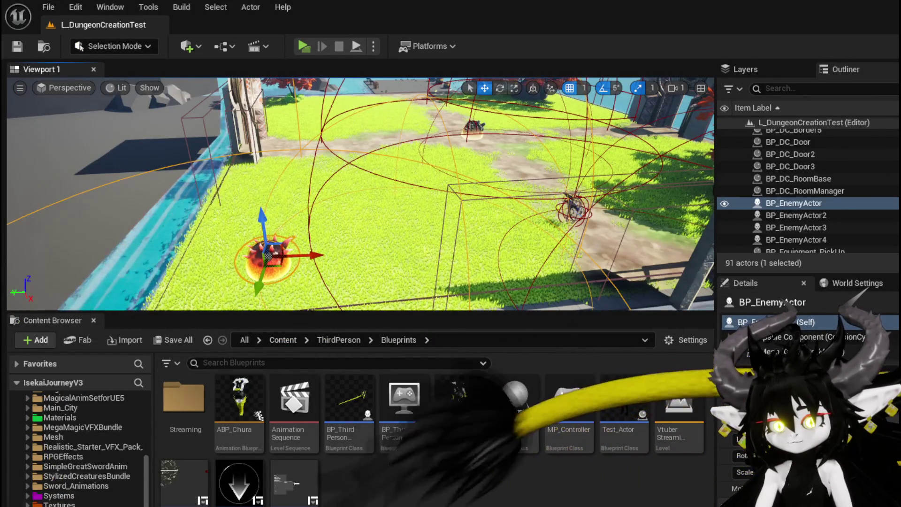
pyautogui.scroll(-3, 67, 486)
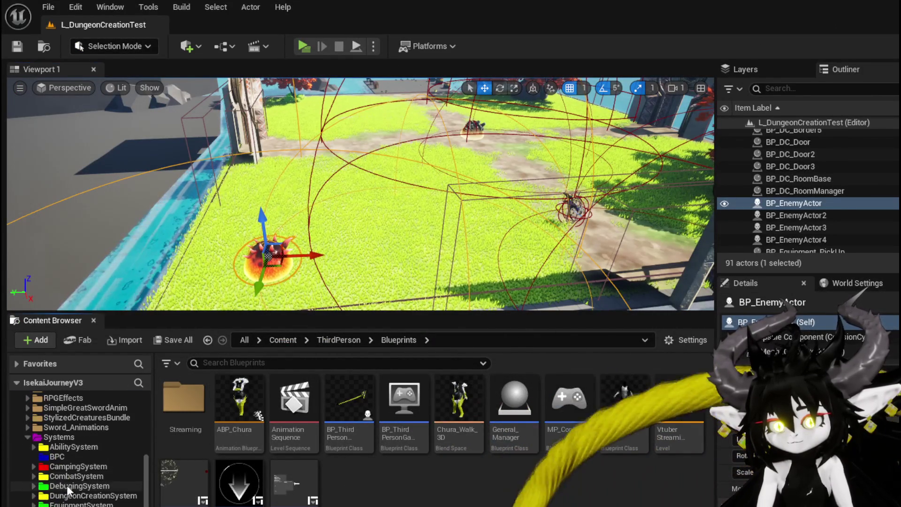
pyautogui.click(30, 476)
pyautogui.scroll(-2, 70, 484)
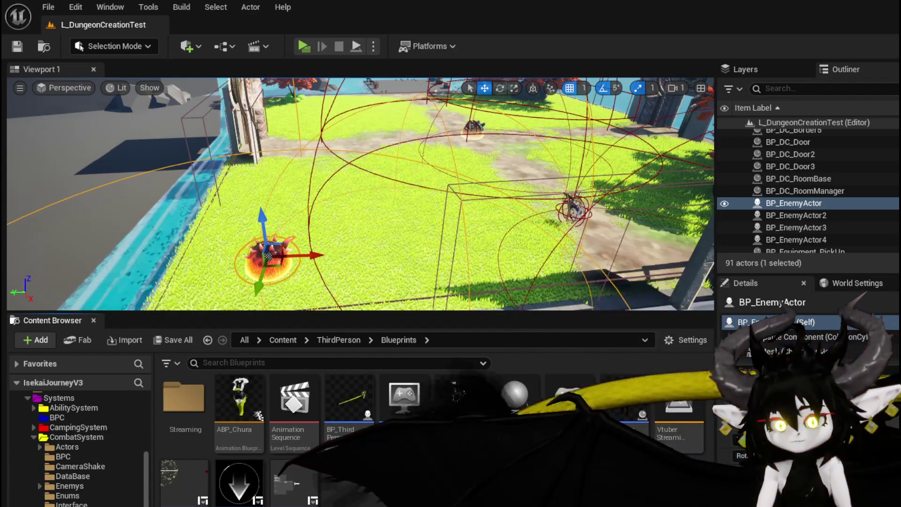
pyautogui.scroll(-3, 71, 502)
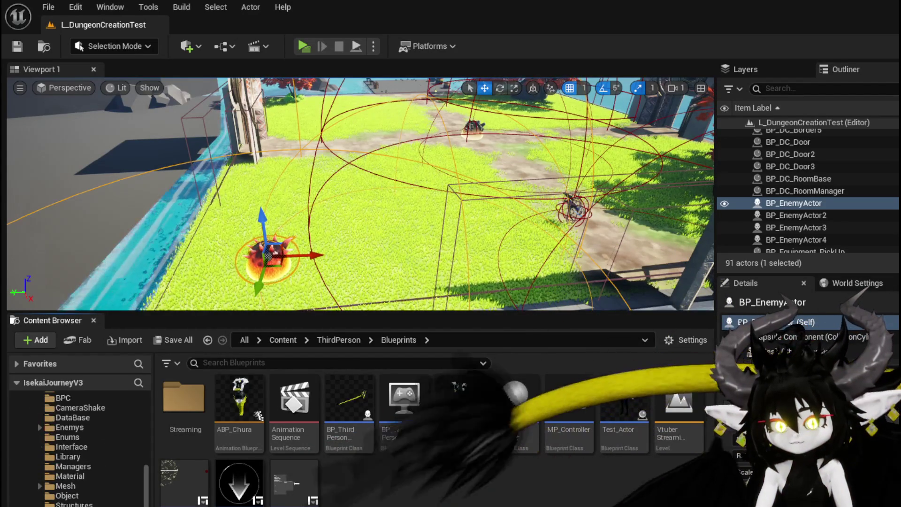
pyautogui.scroll(2, 71, 504)
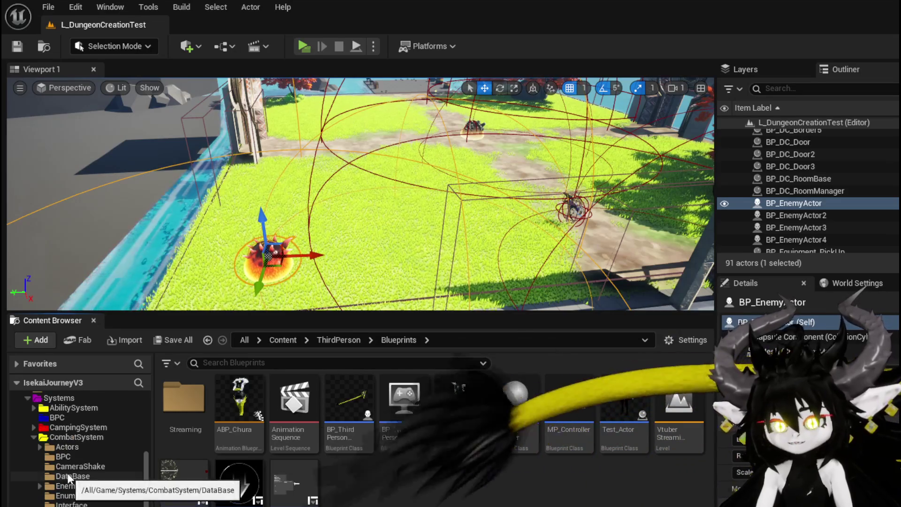
pyautogui.scroll(1, 66, 456)
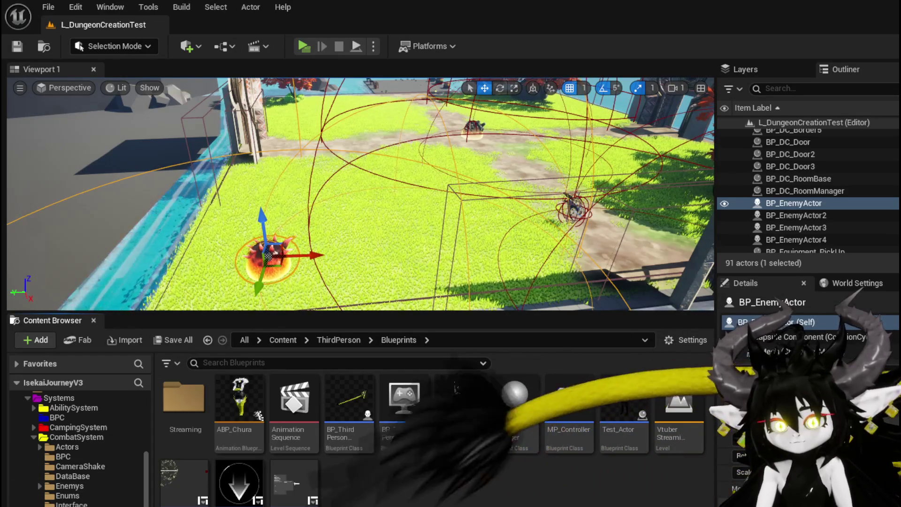
pyautogui.scroll(-2, 85, 502)
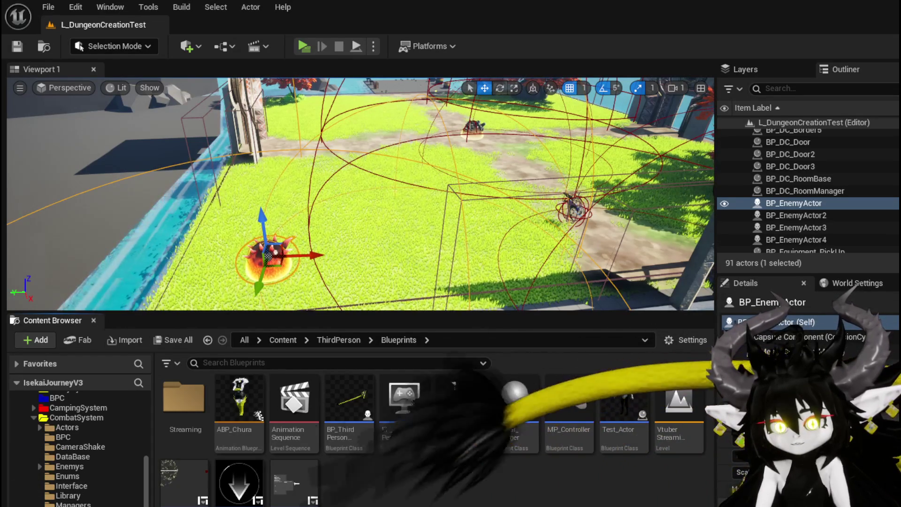
# Open the Encounter_Object Blueprint and look over its PrepairPlayerForNewWave graph.
pyautogui.hotkey('alt', 'Left')
pyautogui.doubleClick(294, 422)
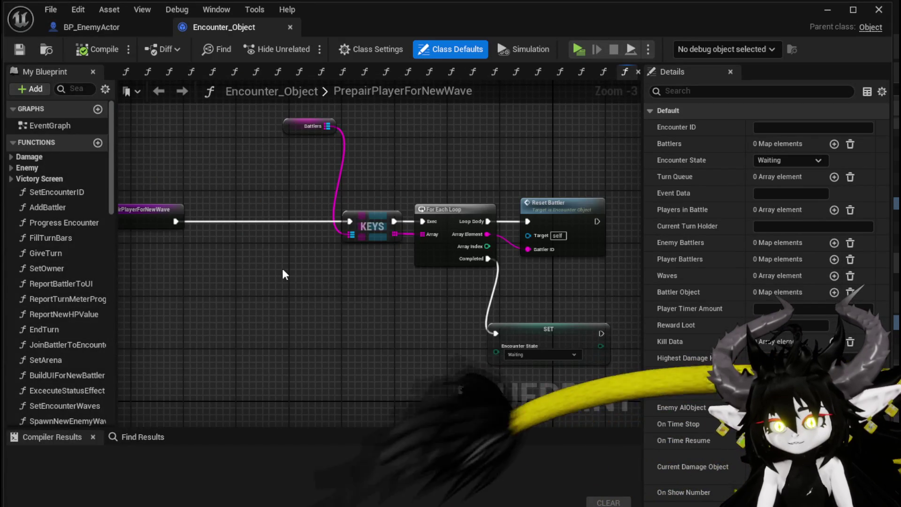
pyautogui.moveTo(218, 164)
pyautogui.mouseDown()
pyautogui.moveTo(290, 168)
pyautogui.moveTo(227, 151)
pyautogui.moveTo(279, 142)
pyautogui.moveTo(245, 143)
pyautogui.moveTo(260, 167)
pyautogui.mouseUp()
# Minimize the Encounter_Object editor and show the CombatSystem Actors folder.
pyautogui.click(827, 9)
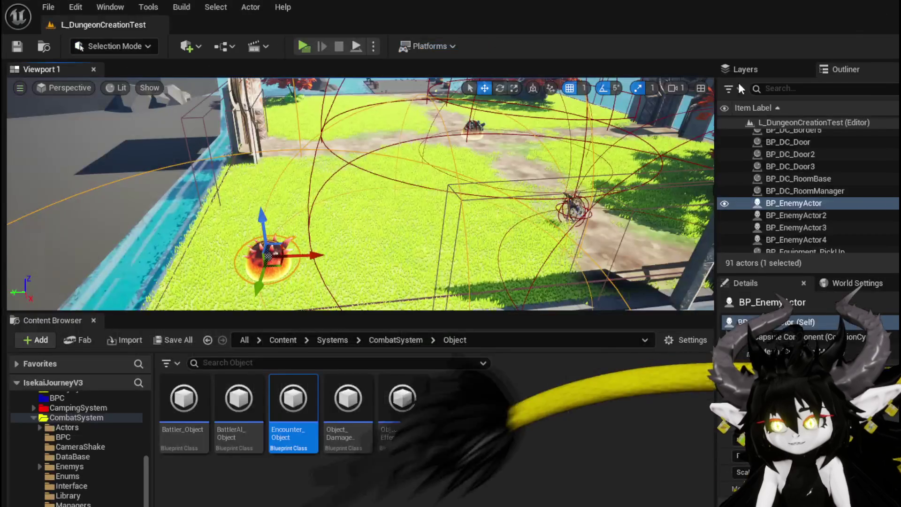
pyautogui.scroll(2, 107, 444)
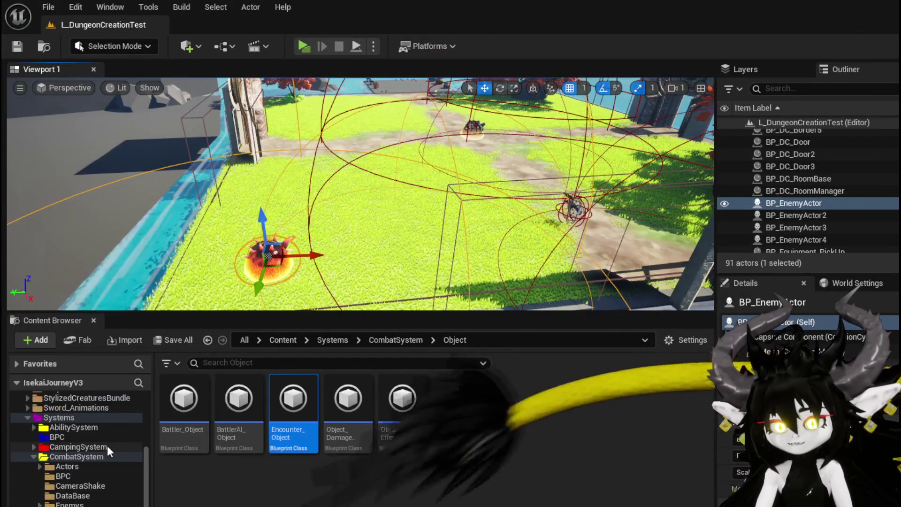
pyautogui.click(61, 467)
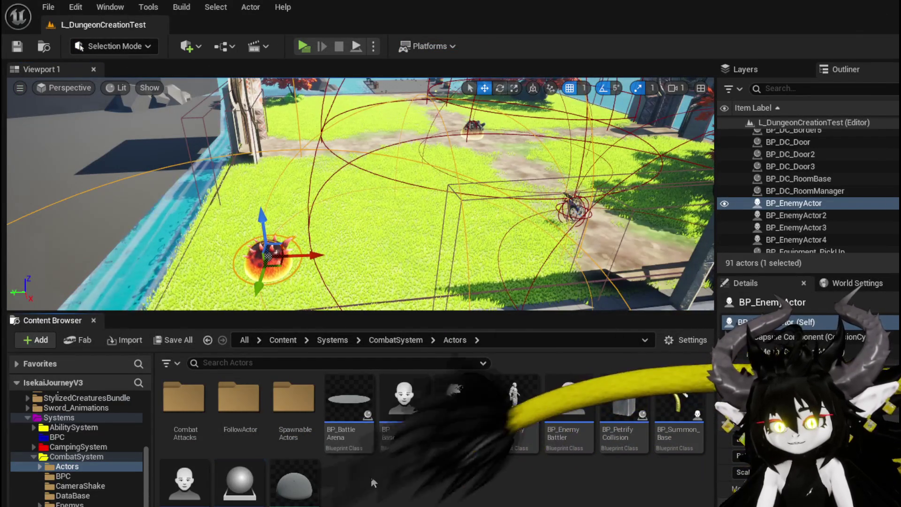
# Open BP_BattleArena and bring its overlap logic, Branch and Server Add Wave nodes into view.
pyautogui.doubleClick(343, 410)
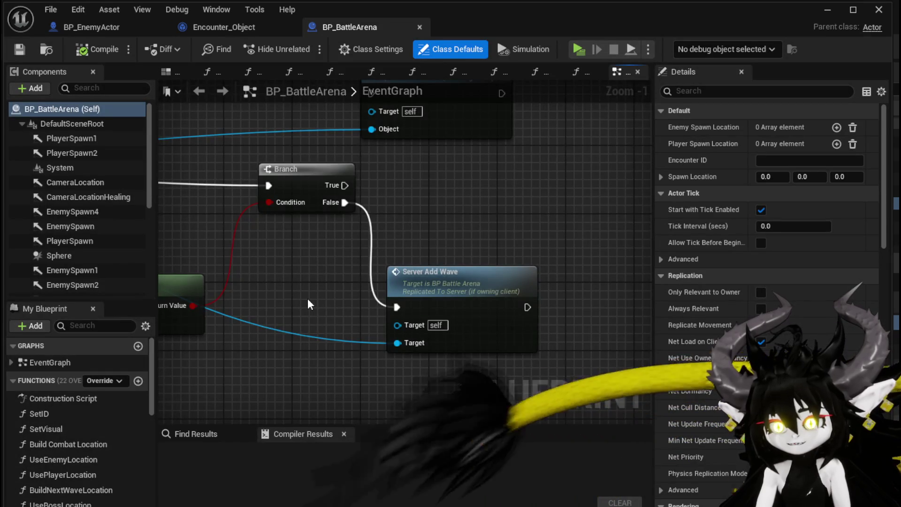
pyautogui.scroll(-1, 308, 303)
pyautogui.moveTo(345, 308); pyautogui.dragTo(537, 337)
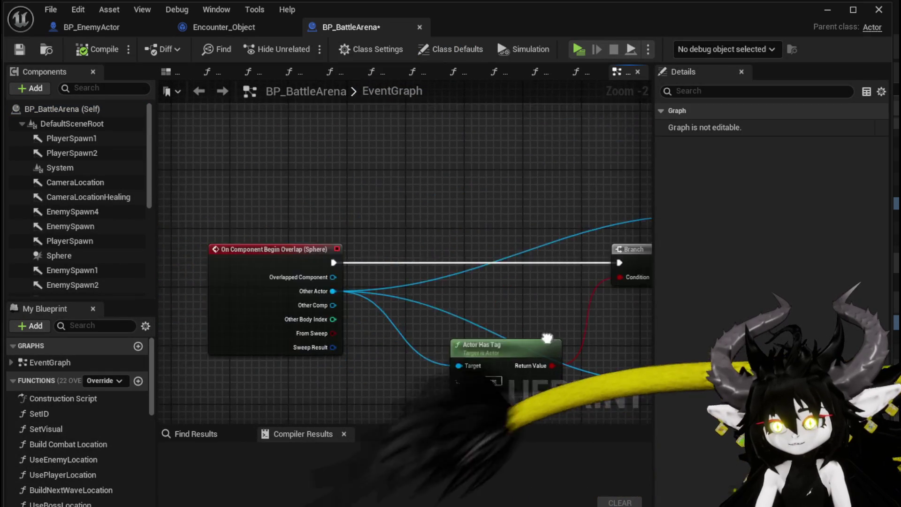
pyautogui.scroll(-3, 316, 294)
pyautogui.scroll(3, 368, 311)
pyautogui.moveTo(368, 312)
pyautogui.mouseDown()
pyautogui.moveTo(447, 308)
pyautogui.moveTo(277, 277)
pyautogui.moveTo(364, 282)
pyautogui.mouseUp()
pyautogui.moveTo(251, 306); pyautogui.dragTo(266, 302)
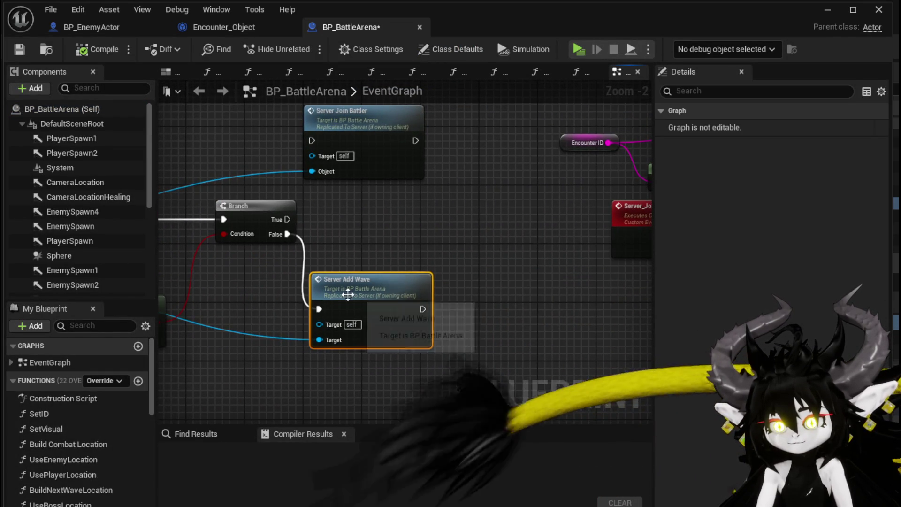
pyautogui.scroll(2, 347, 294)
pyautogui.moveTo(371, 291); pyautogui.dragTo(239, 281)
# Place Destroy Actor beside Server Spawn System, near Print String and Add Enemy Wave.
pyautogui.click(499, 226)
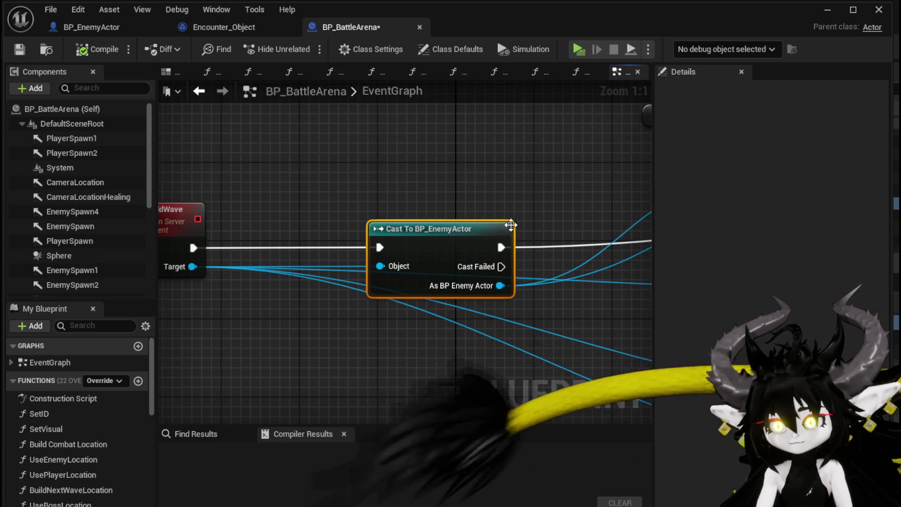
pyautogui.scroll(-3, 499, 225)
pyautogui.moveTo(509, 296)
pyautogui.mouseDown()
pyautogui.moveTo(369, 296)
pyautogui.moveTo(284, 276)
pyautogui.moveTo(182, 210)
pyautogui.moveTo(28, 193)
pyautogui.mouseUp()
pyautogui.moveTo(558, 235)
pyautogui.mouseDown()
pyautogui.moveTo(358, 238)
pyautogui.moveTo(512, 255)
pyautogui.moveTo(498, 252)
pyautogui.moveTo(475, 296)
pyautogui.moveTo(416, 324)
pyautogui.mouseUp()
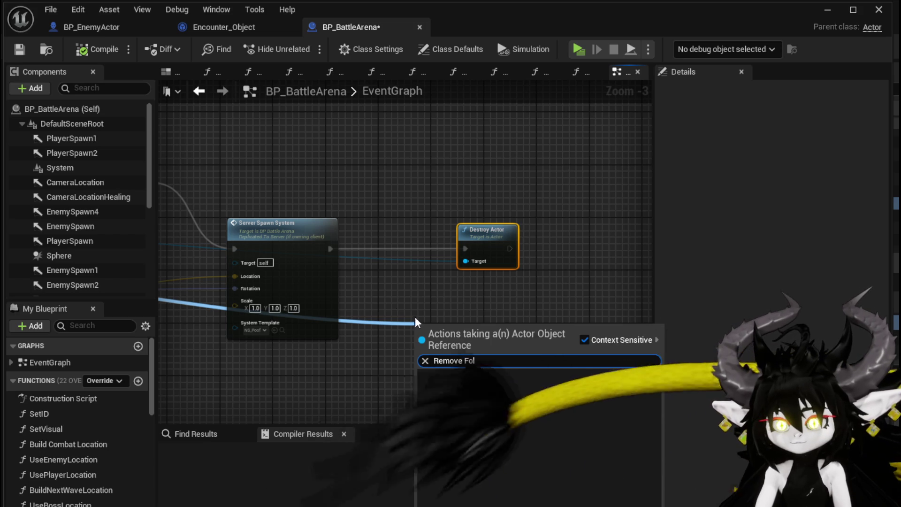
pyautogui.press('Escape')
pyautogui.scroll(-3, 563, 310)
pyautogui.scroll(5, 381, 304)
# Add Remove Followers wired from As BP Enemy Actor, and delete the Destroy Actor node.
pyautogui.moveTo(382, 243)
pyautogui.mouseDown()
pyautogui.moveTo(404, 270)
pyautogui.moveTo(416, 341)
pyautogui.mouseUp()
pyautogui.write('ove F')
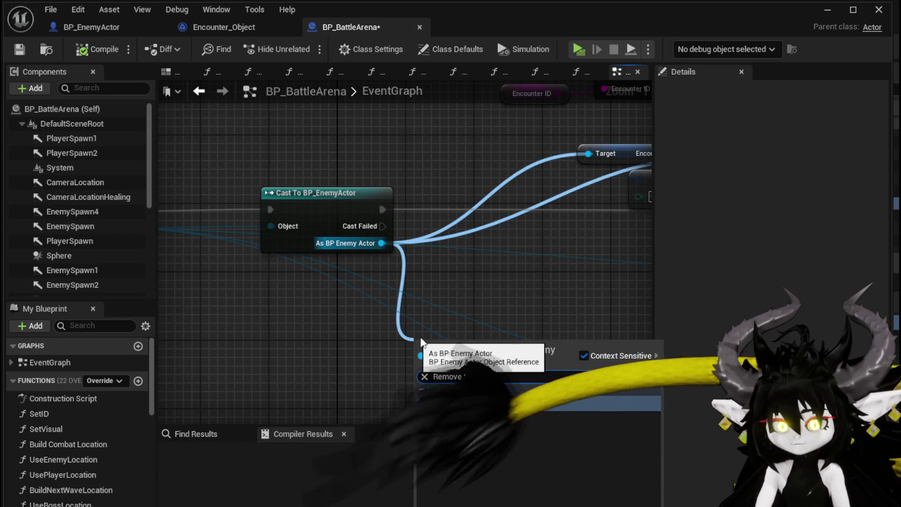
pyautogui.press('Return')
pyautogui.scroll(-4, 263, 305)
pyautogui.moveTo(263, 305); pyautogui.dragTo(639, 324)
pyautogui.scroll(4, 500, 245)
pyautogui.click(547, 277)
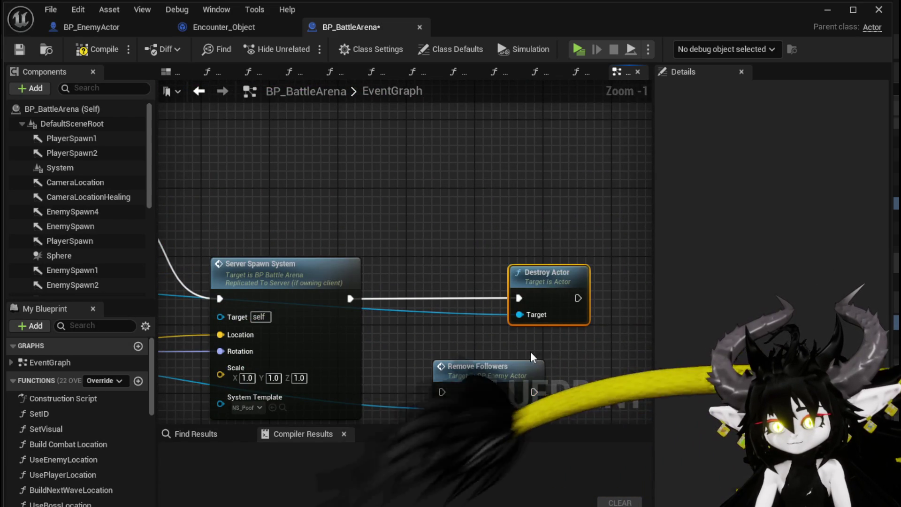
pyautogui.press('Delete')
# Chain the execution as Add Enemy Wave, then Server Spawn System, then Remove Followers.
pyautogui.moveTo(471, 388)
pyautogui.mouseDown()
pyautogui.moveTo(437, 311)
pyautogui.moveTo(410, 293)
pyautogui.mouseUp()
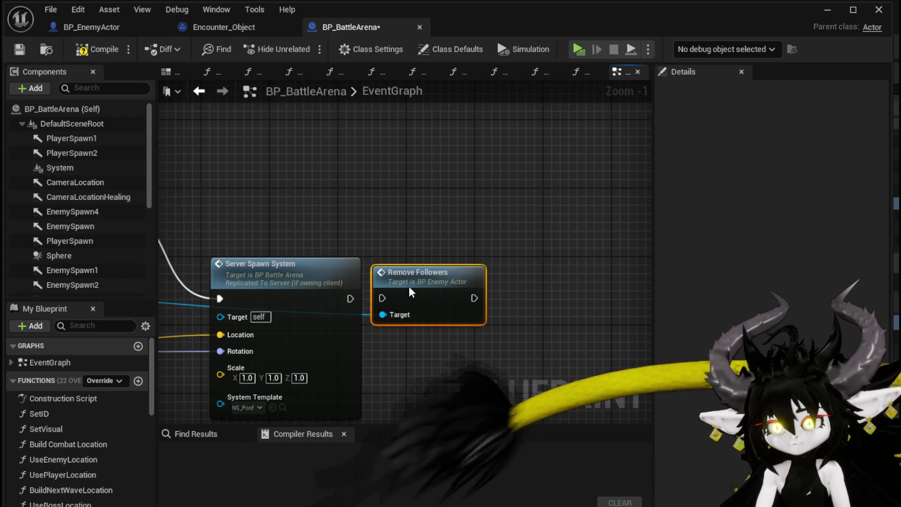
pyautogui.moveTo(348, 303); pyautogui.dragTo(382, 299)
pyautogui.scroll(-3, 470, 301)
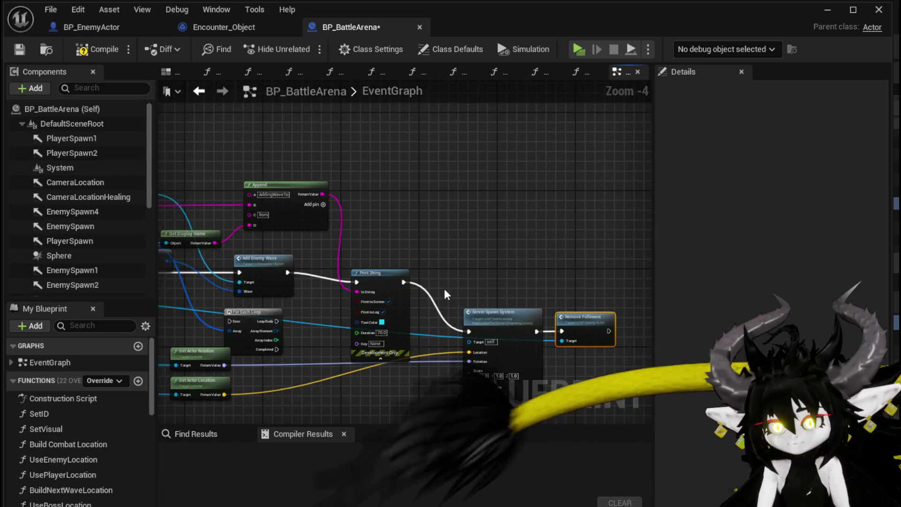
pyautogui.moveTo(288, 273)
pyautogui.mouseDown()
pyautogui.moveTo(488, 340)
pyautogui.moveTo(469, 332)
pyautogui.mouseUp()
# Delete the debug nodes Print String, Append, Get Display Name and For Each Loop.
pyautogui.click(380, 273)
pyautogui.press('Delete')
pyautogui.click(461, 257)
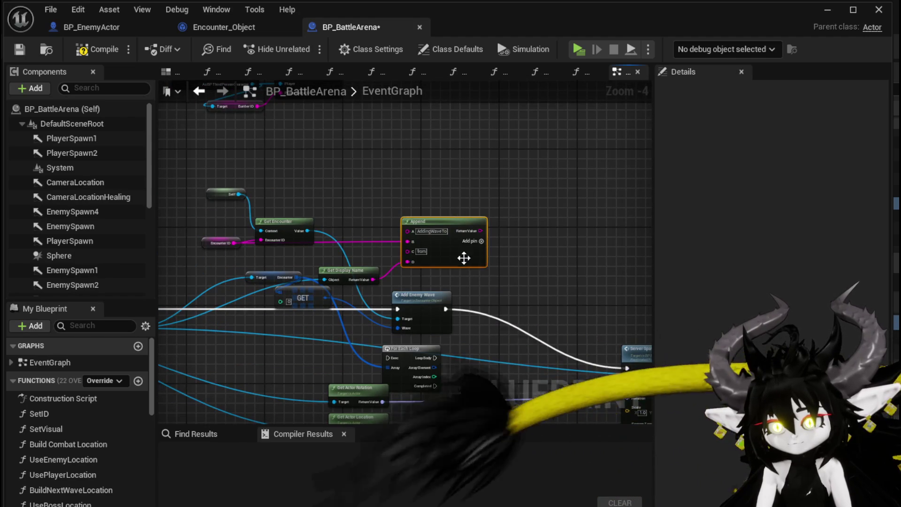
pyautogui.press('Delete')
pyautogui.press('Delete')
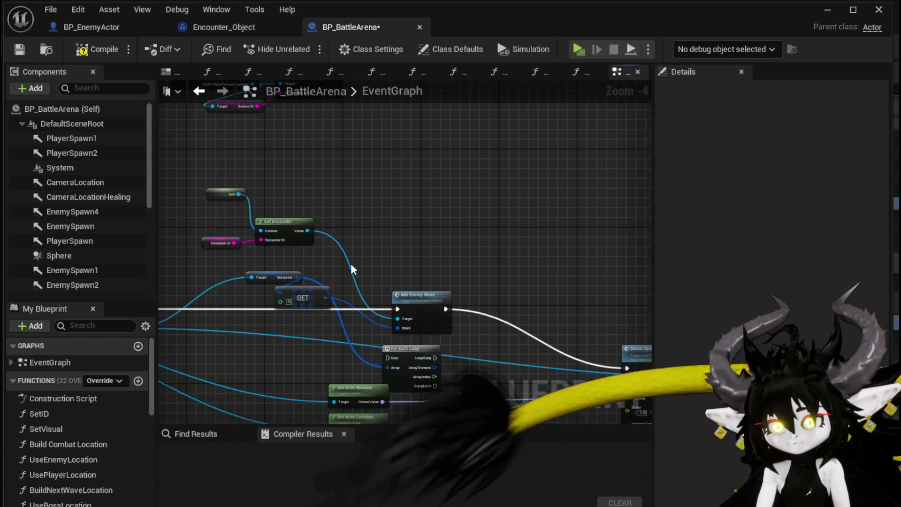
pyautogui.moveTo(399, 272); pyautogui.dragTo(367, 183)
pyautogui.click(383, 272)
pyautogui.press('Delete')
# Tidy the graph, grouping Server Spawn System, Remove Followers and the rotation/location getters.
pyautogui.moveTo(609, 270)
pyautogui.mouseDown()
pyautogui.moveTo(445, 209)
pyautogui.moveTo(331, 210)
pyautogui.mouseUp()
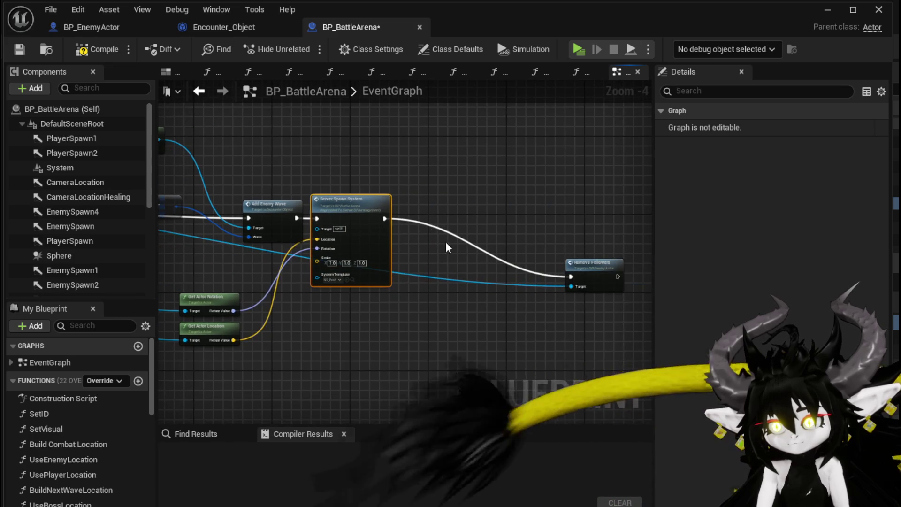
pyautogui.moveTo(582, 263); pyautogui.dragTo(418, 205)
pyautogui.click(418, 196)
pyautogui.moveTo(201, 382)
pyautogui.mouseDown()
pyautogui.moveTo(197, 298)
pyautogui.moveTo(240, 259)
pyautogui.mouseUp()
pyautogui.click(417, 333)
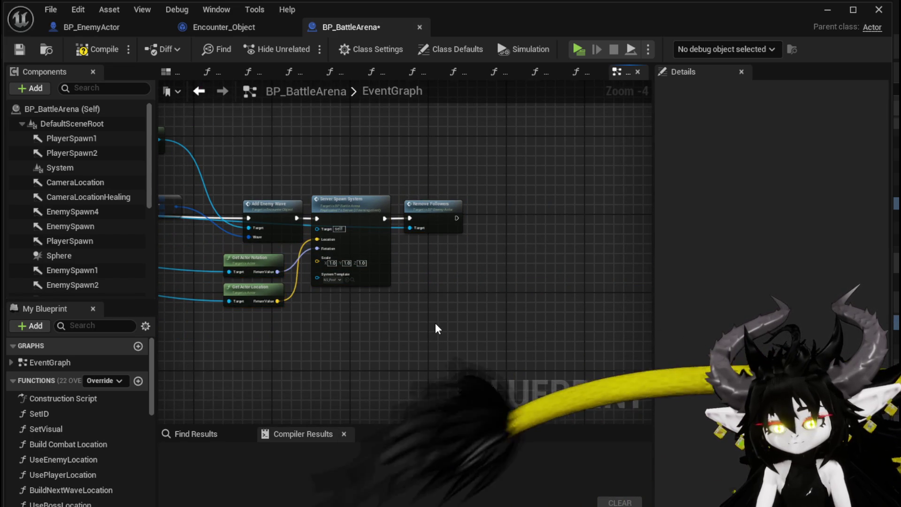
pyautogui.scroll(-1, 471, 324)
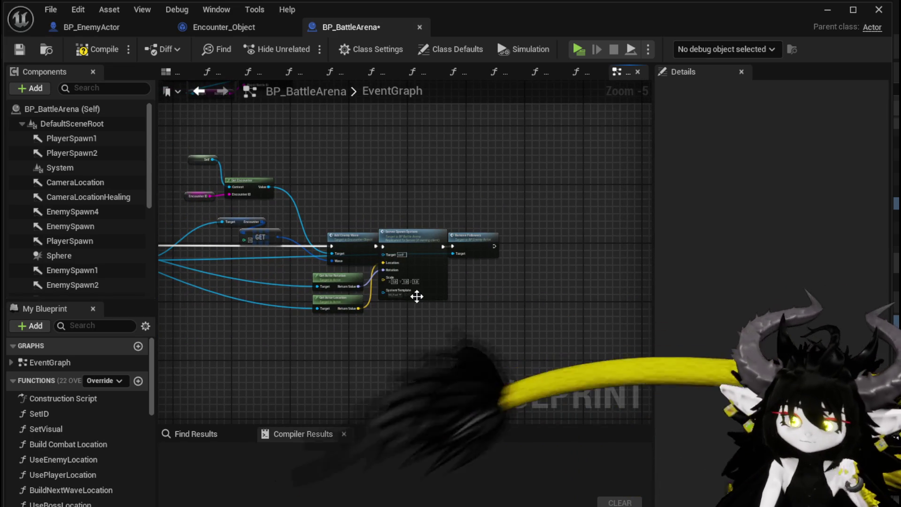
# Compile, then feed the enemy actor into the Target of Get Actor Rotation and Get Actor Location.
pyautogui.click(76, 50)
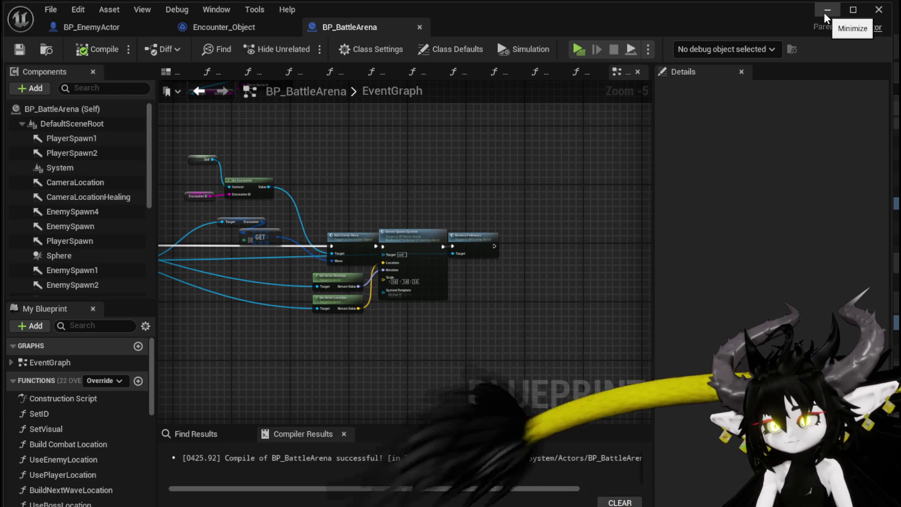
pyautogui.moveTo(429, 141); pyautogui.dragTo(628, 141)
pyautogui.scroll(3, 487, 281)
pyautogui.moveTo(491, 197)
pyautogui.mouseDown()
pyautogui.moveTo(235, 187)
pyautogui.moveTo(276, 216)
pyautogui.mouseUp()
pyautogui.scroll(-1, 276, 216)
pyautogui.moveTo(181, 212)
pyautogui.mouseDown()
pyautogui.moveTo(517, 279)
pyautogui.moveTo(511, 258)
pyautogui.mouseUp()
pyautogui.moveTo(181, 213)
pyautogui.mouseDown()
pyautogui.moveTo(253, 246)
pyautogui.moveTo(516, 299)
pyautogui.mouseUp()
# Recompile and save BP_BattleArena, then close the blueprint editor to return to the level.
pyautogui.moveTo(371, 290); pyautogui.dragTo(645, 310)
pyautogui.scroll(-2, 375, 291)
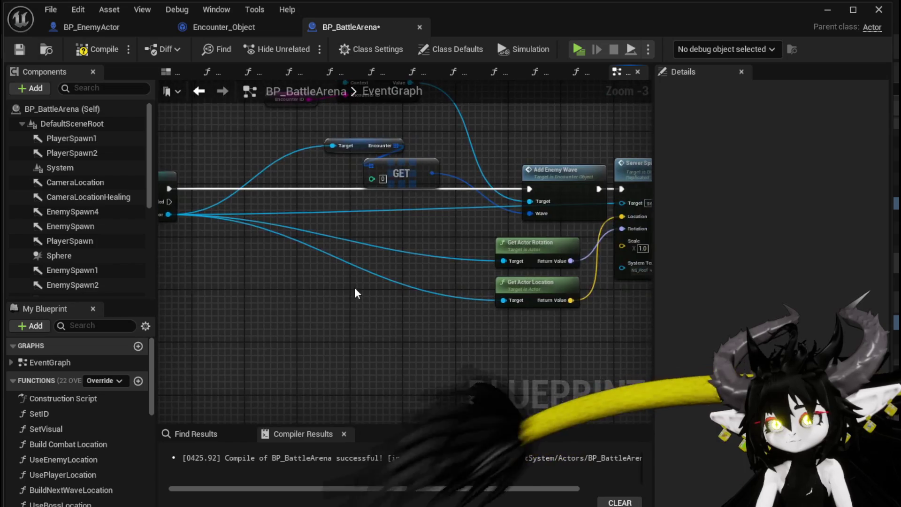
pyautogui.click(97, 49)
pyautogui.click(18, 49)
pyautogui.moveTo(258, 174); pyautogui.dragTo(282, 186)
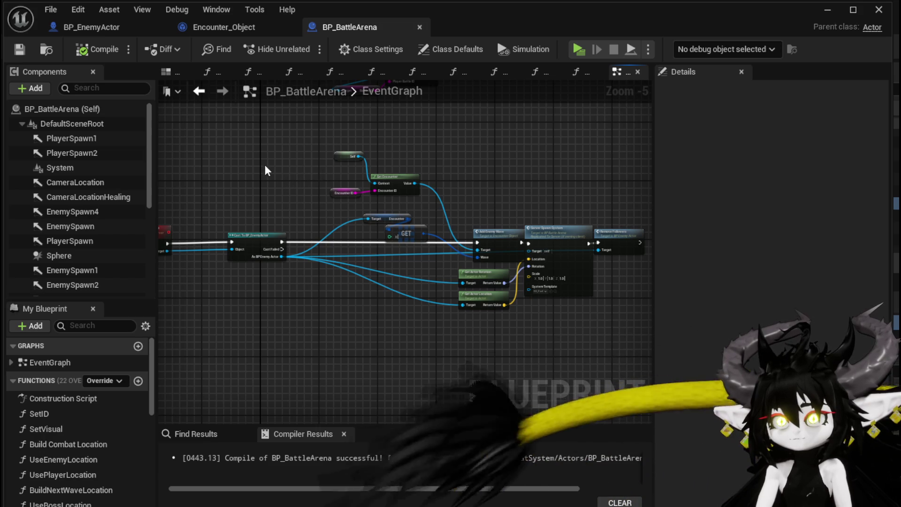
pyautogui.click(828, 9)
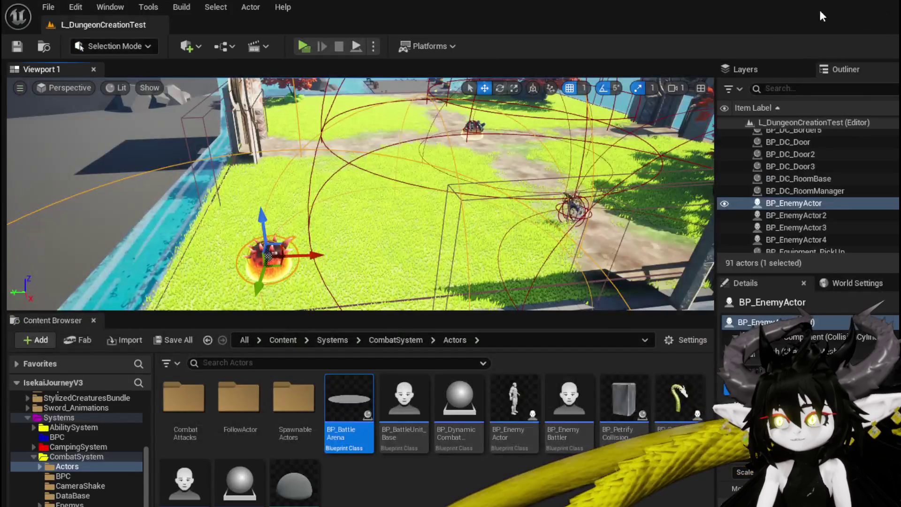
pyautogui.click(472, 125)
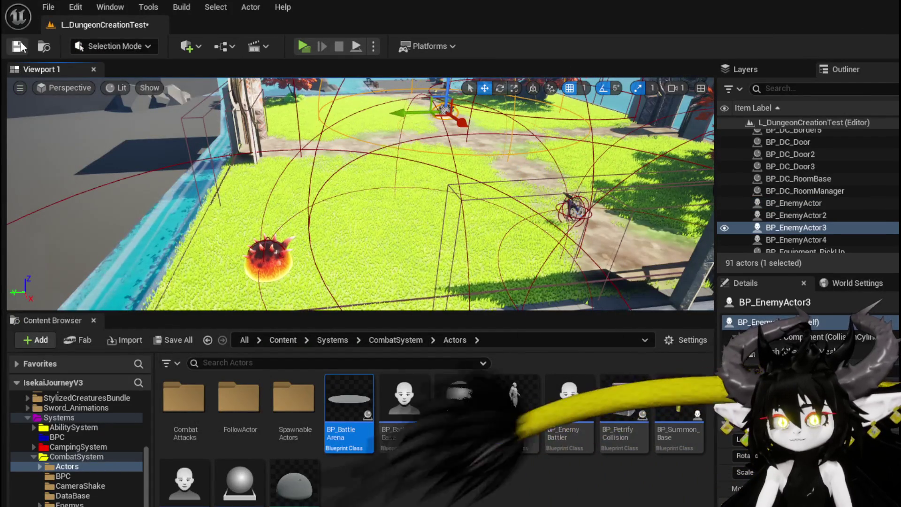
pyautogui.click(305, 45)
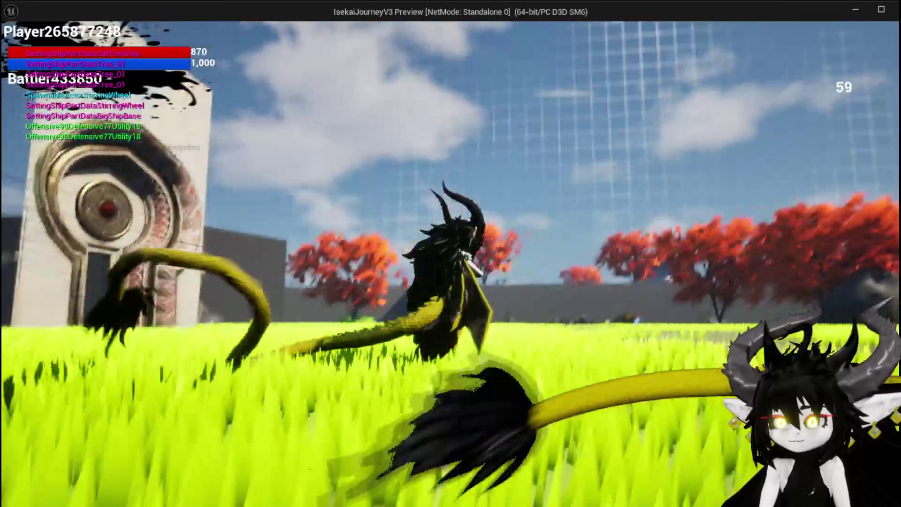
pyautogui.press('Escape')
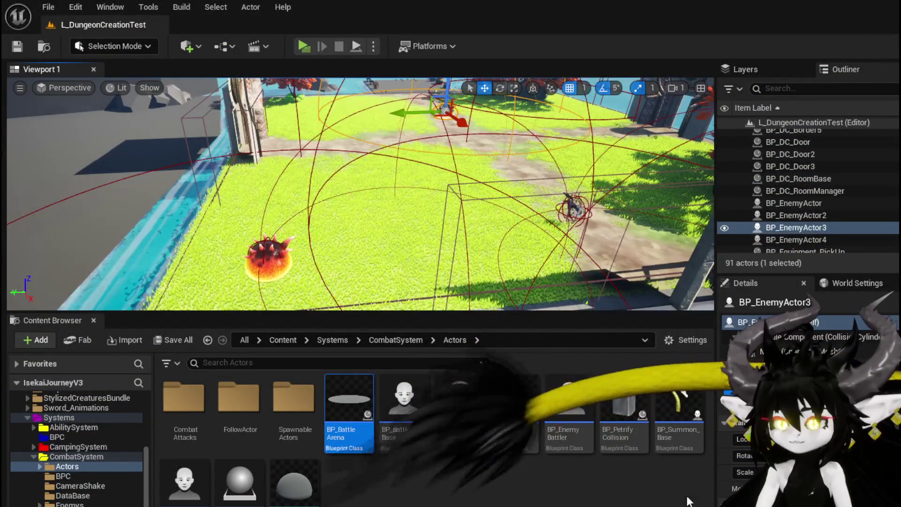
# Look over BP_EnemyActor's RemoveFollowers function and its Branch, then return to the EventGraph.
pyautogui.scroll(4, 446, 315)
pyautogui.doubleClick(380, 169)
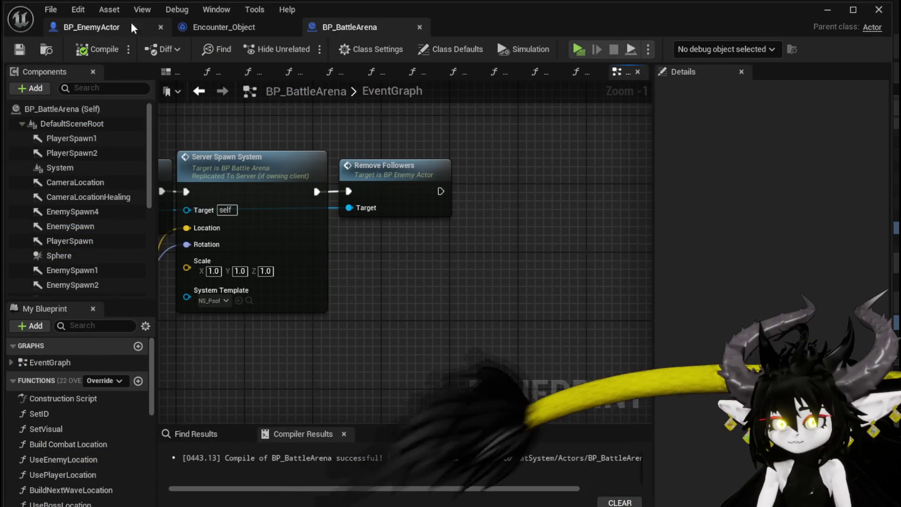
pyautogui.moveTo(433, 214); pyautogui.dragTo(569, 201)
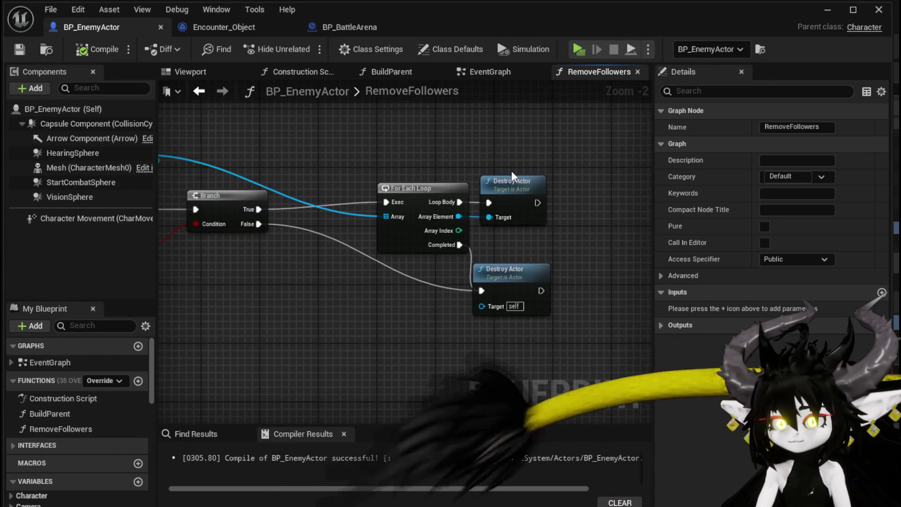
pyautogui.click(202, 95)
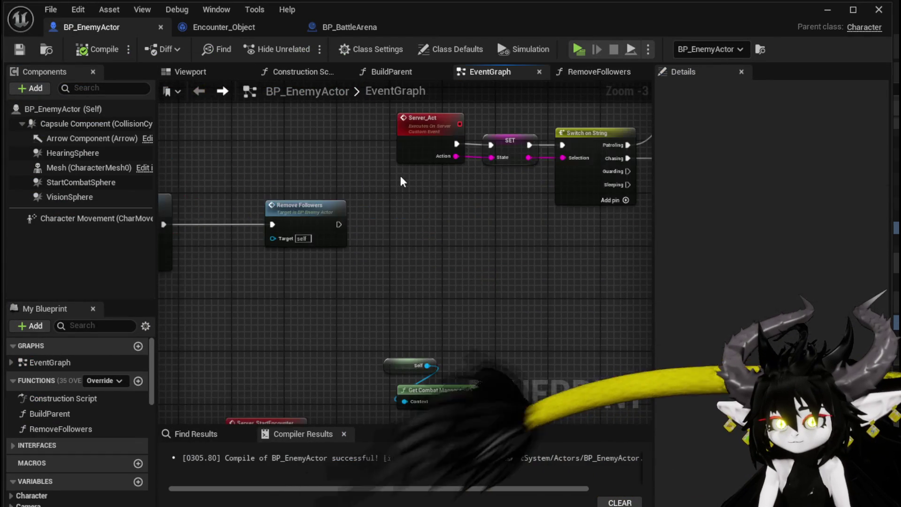
pyautogui.scroll(-2, 393, 178)
pyautogui.moveTo(328, 190); pyautogui.dragTo(169, 177)
pyautogui.scroll(1, 170, 177)
pyautogui.scroll(-3, 393, 178)
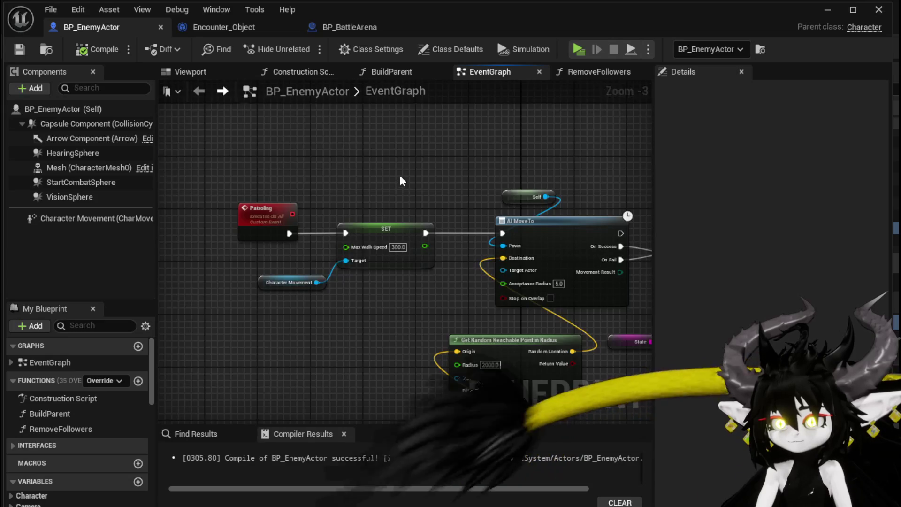
pyautogui.scroll(4, 420, 196)
pyautogui.scroll(-5, 454, 194)
# Jump to the Patroling event, inspect its State comparison, then compile and save BP_EnemyActor.
pyautogui.moveTo(523, 266)
pyautogui.mouseDown()
pyautogui.moveTo(529, 230)
pyautogui.moveTo(563, 201)
pyautogui.mouseUp()
pyautogui.scroll(4, 437, 212)
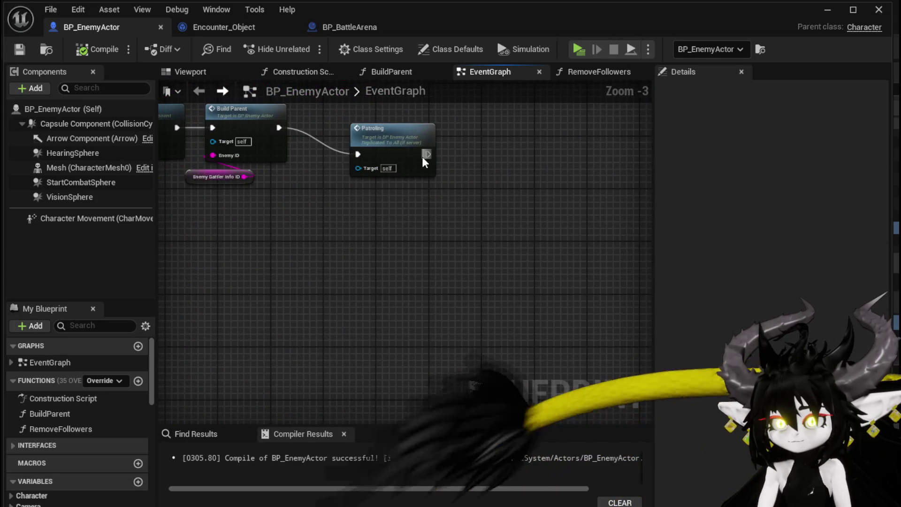
pyautogui.doubleClick(421, 156)
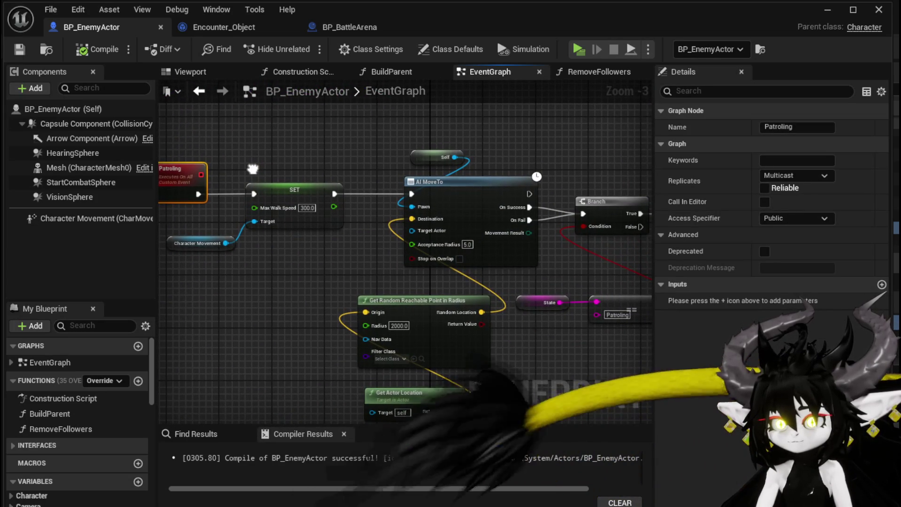
pyautogui.moveTo(252, 169)
pyautogui.mouseDown()
pyautogui.moveTo(252, 129)
pyautogui.moveTo(237, 123)
pyautogui.moveTo(301, 159)
pyautogui.moveTo(153, 150)
pyautogui.mouseUp()
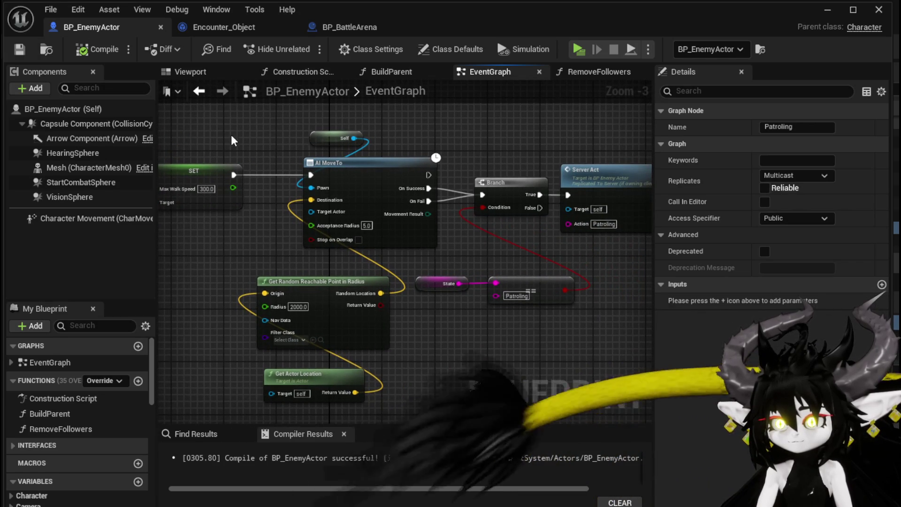
pyautogui.moveTo(230, 140); pyautogui.dragTo(208, 137)
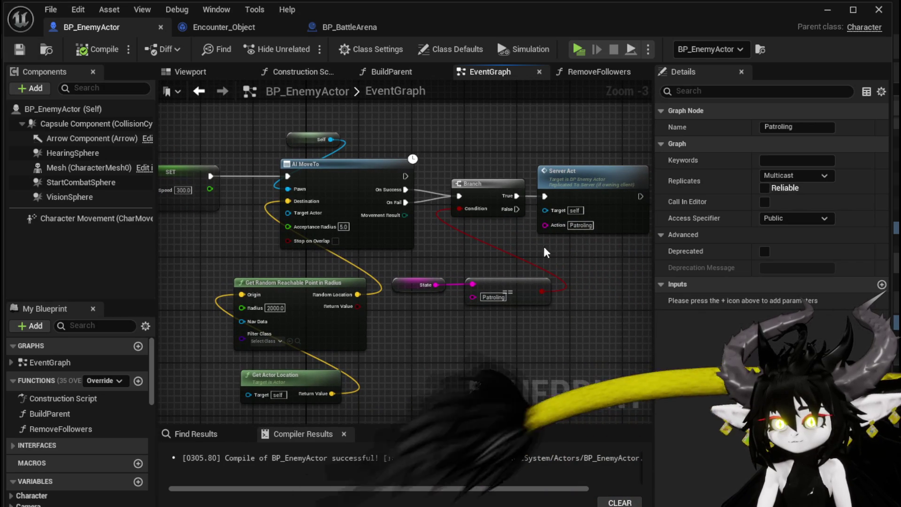
pyautogui.click(425, 285)
pyautogui.moveTo(451, 256)
pyautogui.mouseDown()
pyautogui.moveTo(597, 231)
pyautogui.moveTo(445, 237)
pyautogui.mouseUp()
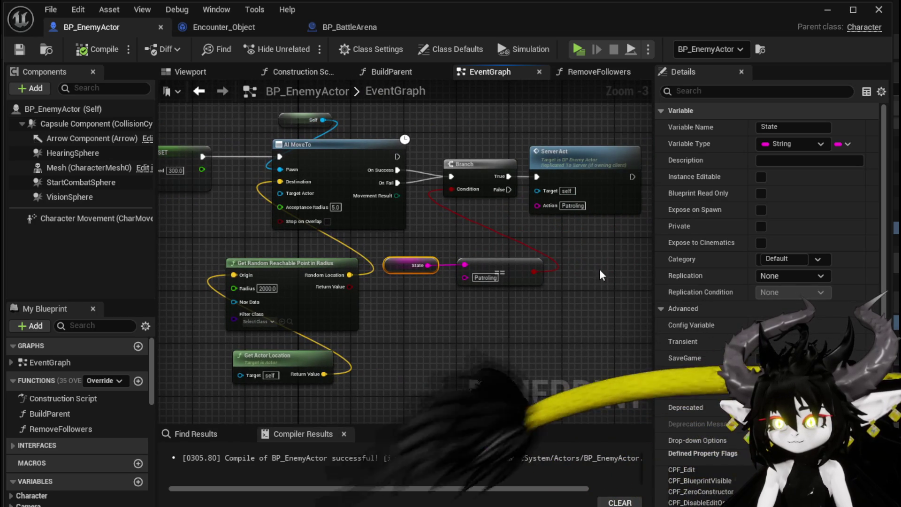
pyautogui.scroll(-2, 758, 295)
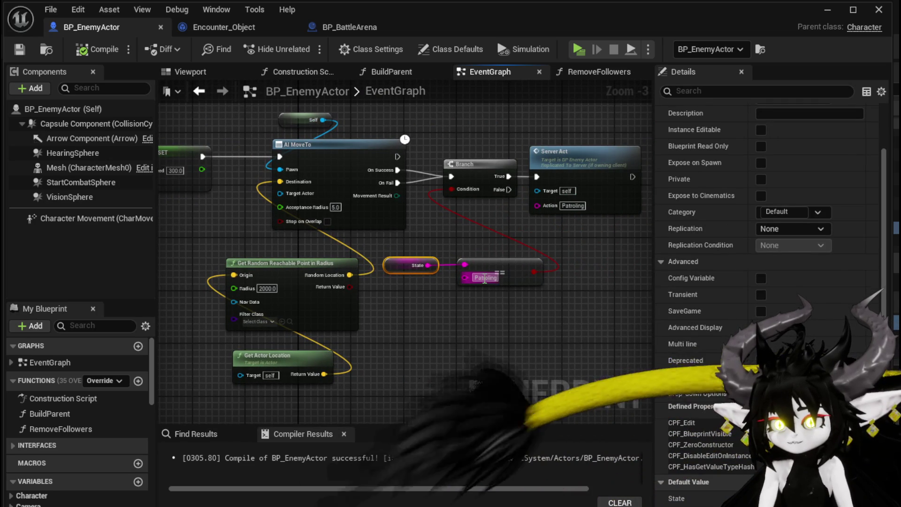
pyautogui.click(500, 359)
pyautogui.click(14, 51)
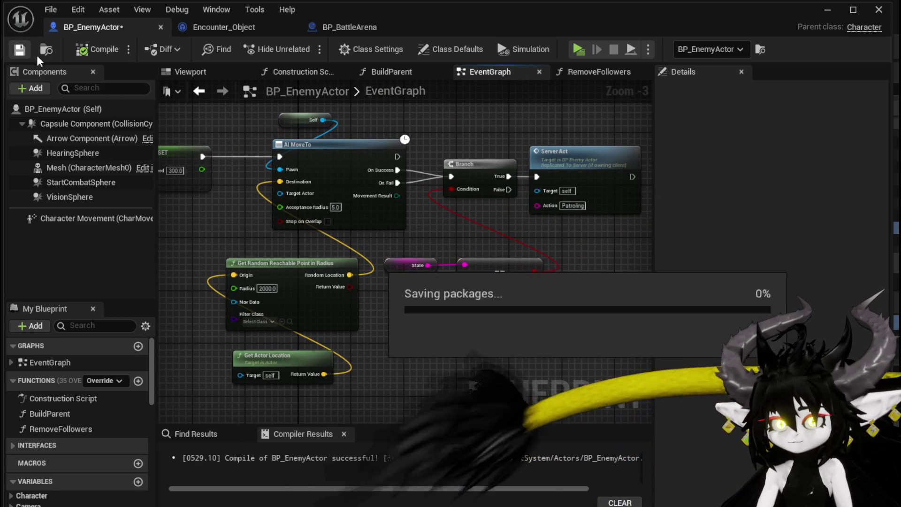
# Play the level, attack the rock-topped slime to start a battle, then end the preview.
pyautogui.click(828, 10)
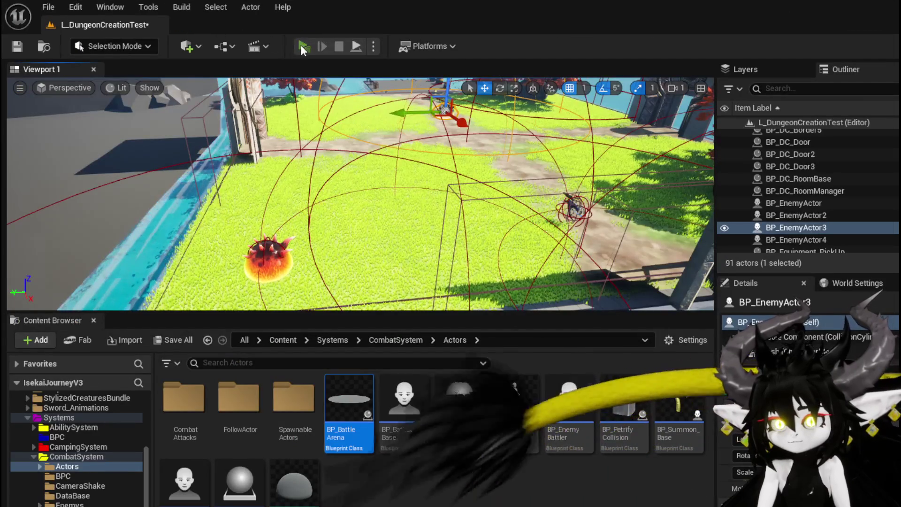
pyautogui.click(303, 46)
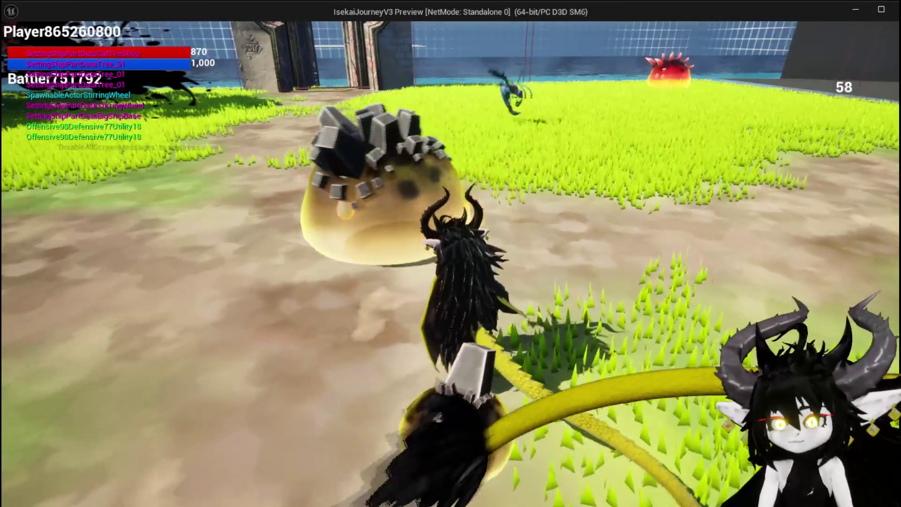
pyautogui.click(434, 226)
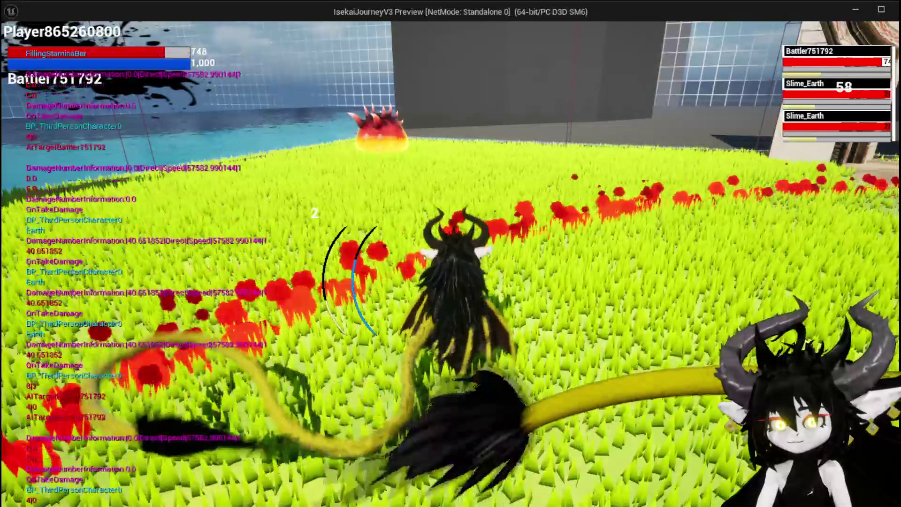
pyautogui.press('Escape')
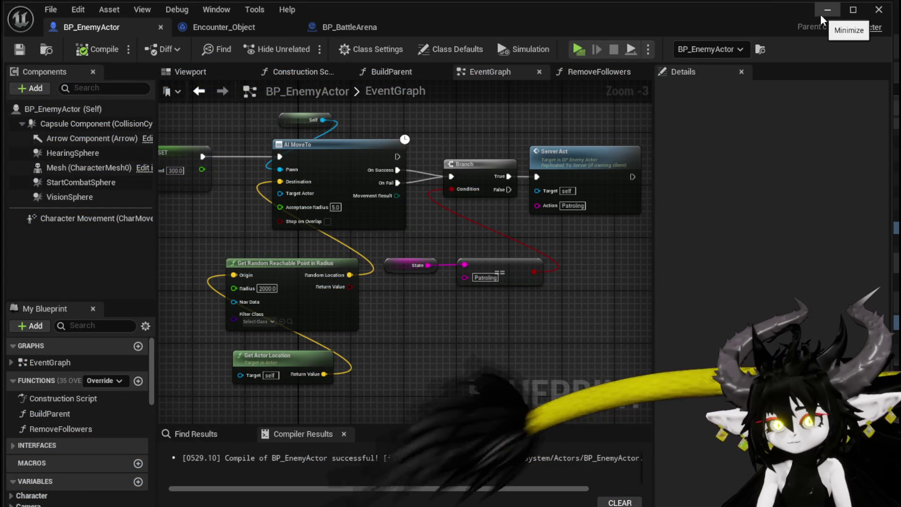
pyautogui.click(820, 15)
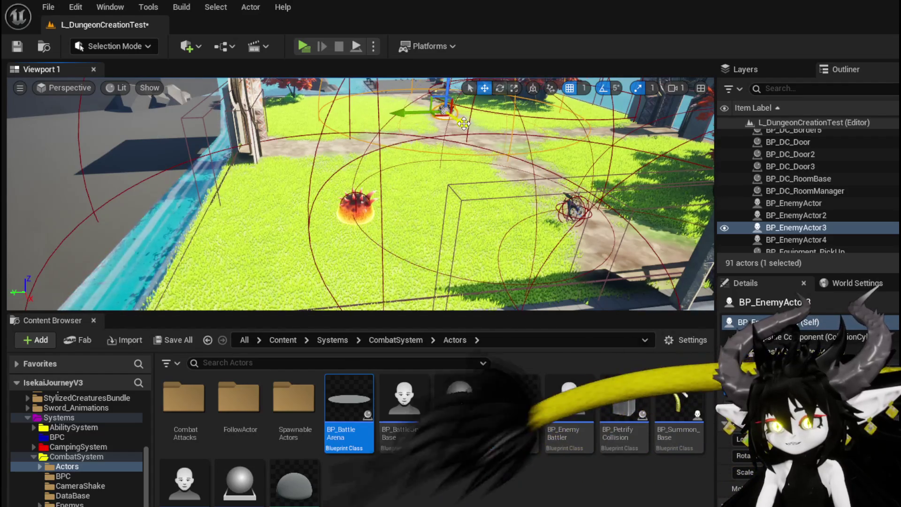
# Save the level, set BP_EnemyActor's patrol Max Walk Speed to 100, and save the Blueprint.
pyautogui.click(17, 47)
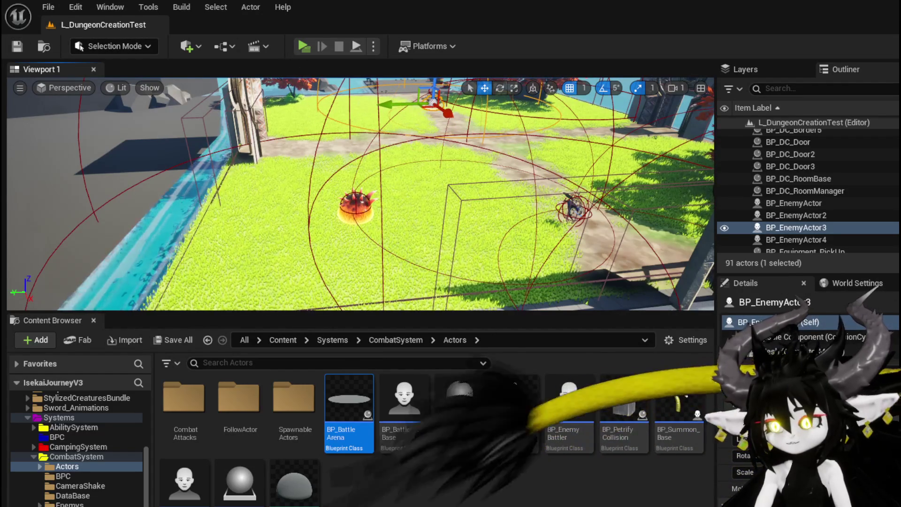
pyautogui.hotkey('alt', 'Tab')
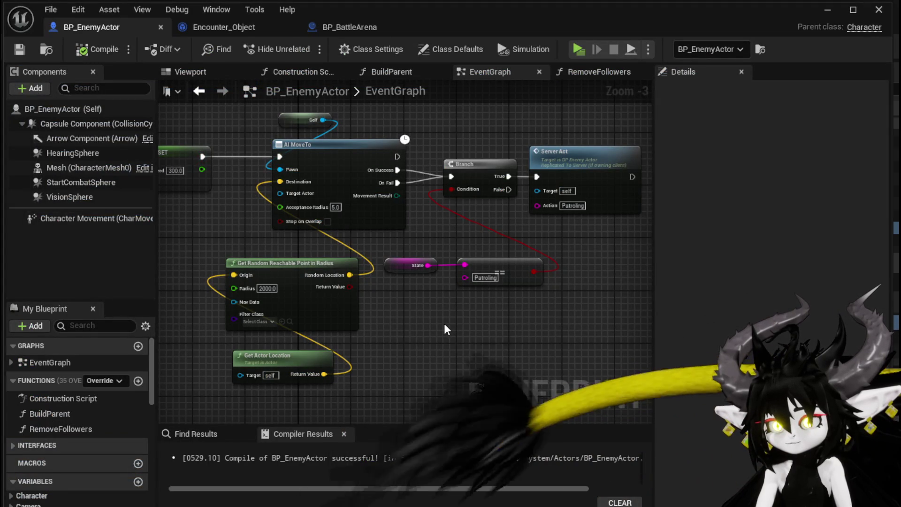
pyautogui.moveTo(444, 323)
pyautogui.mouseDown()
pyautogui.moveTo(544, 330)
pyautogui.moveTo(345, 195)
pyautogui.mouseUp()
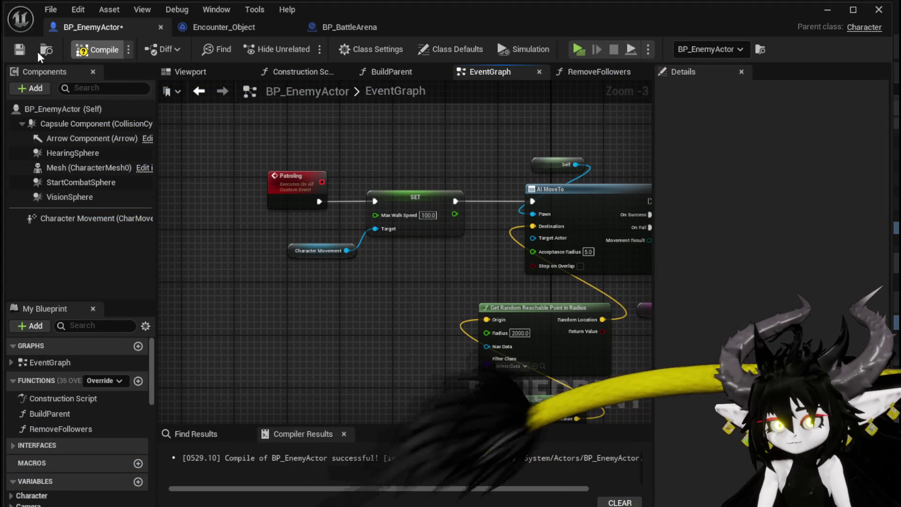
pyautogui.click(21, 49)
pyautogui.click(827, 10)
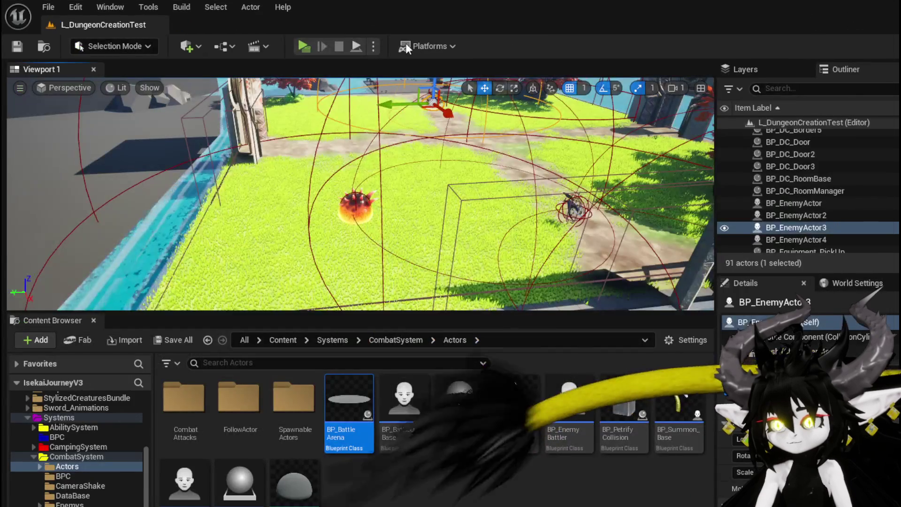
# Start a play preview with Alt+P and attack the crystal slimes, accepting the battle prompt.
pyautogui.hotkey('alt', 'p')
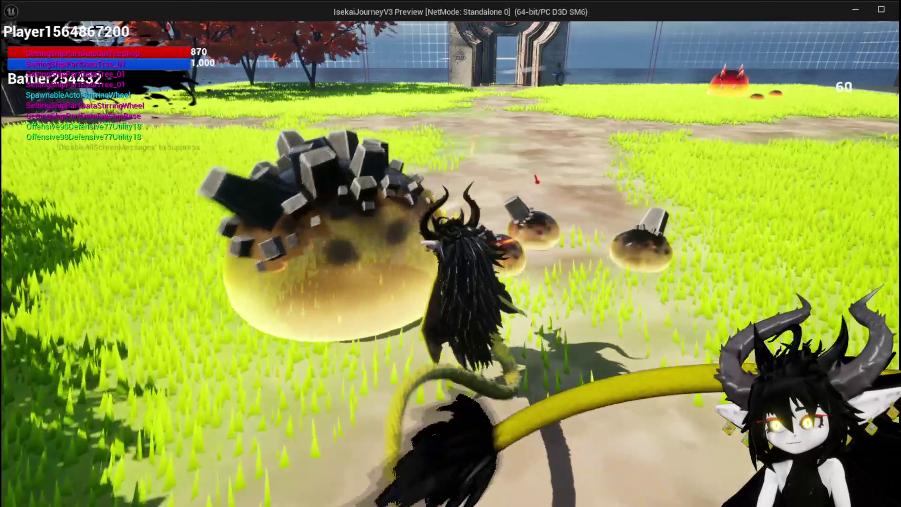
pyautogui.click(450, 254)
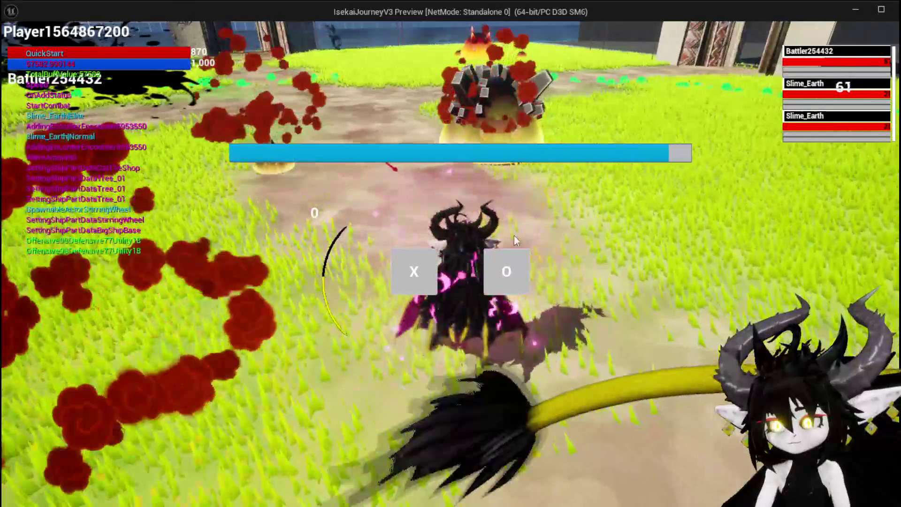
pyautogui.click(399, 271)
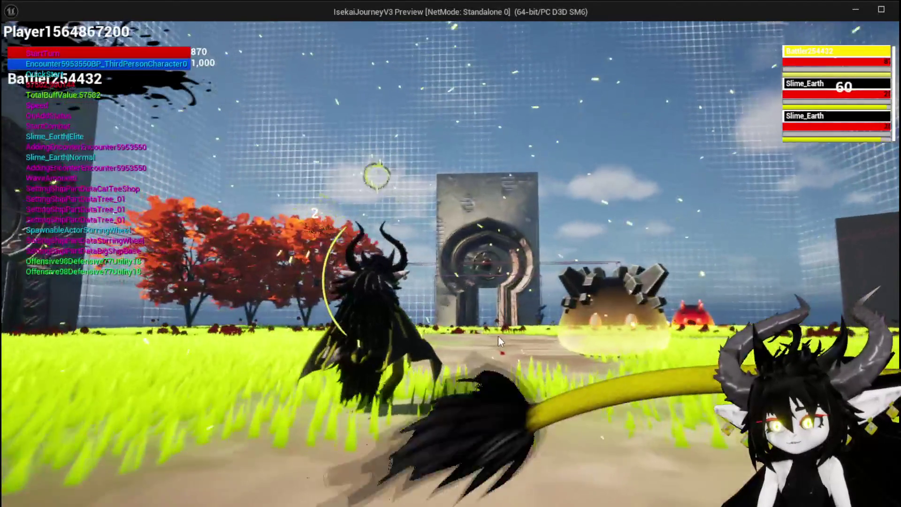
# Run the character around the arena toward the fire slime using W.
pyautogui.press('w')
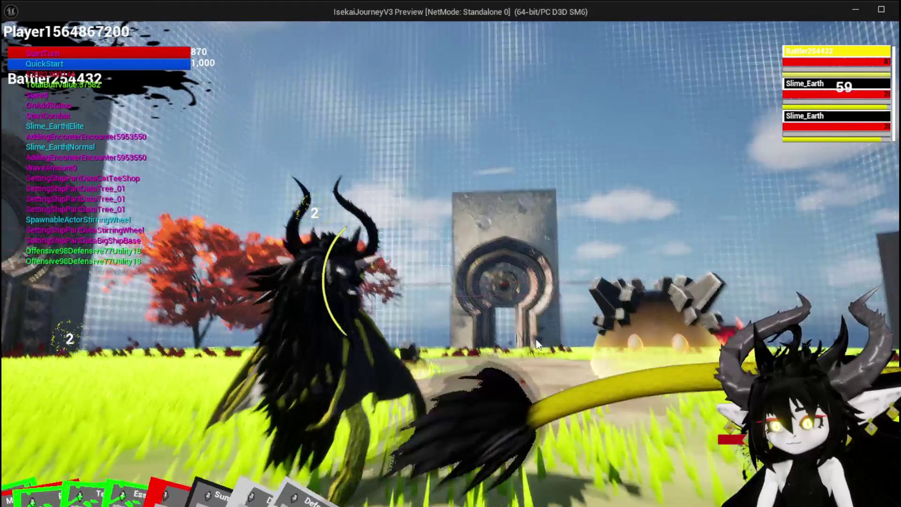
pyautogui.press('w')
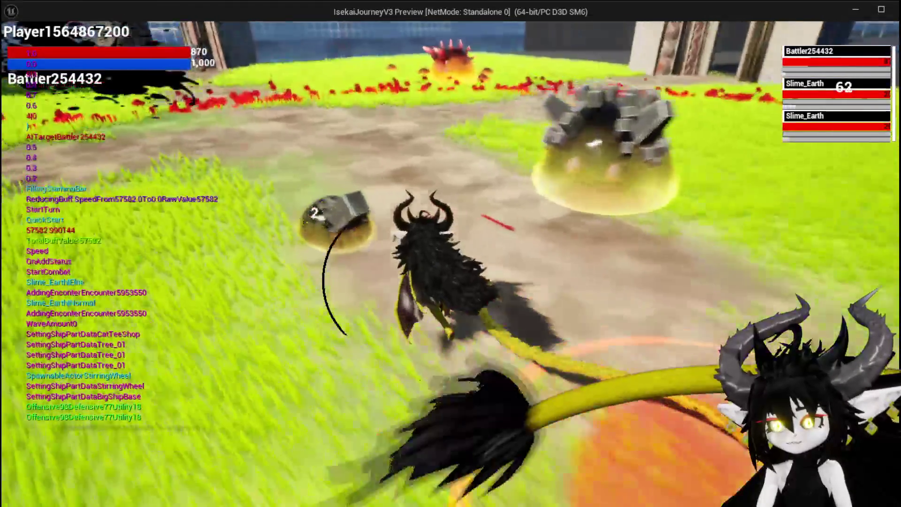
pyautogui.press('w')
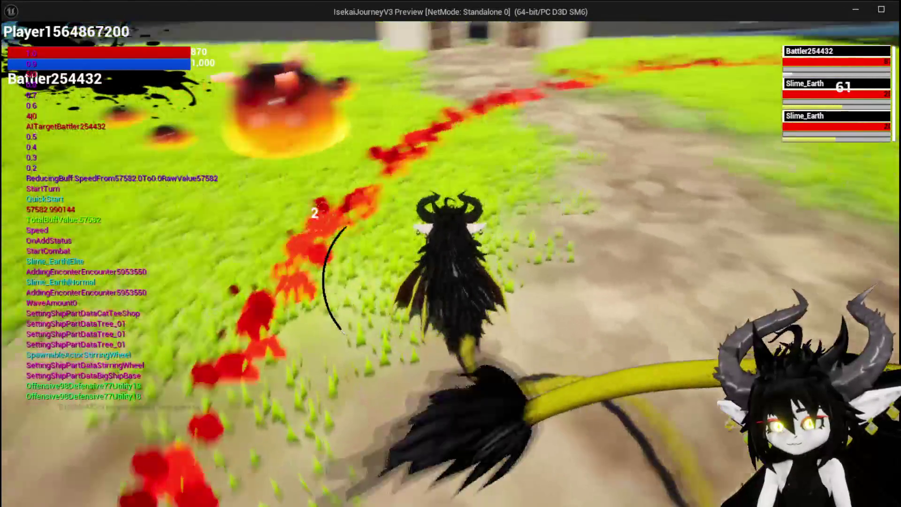
pyautogui.press('w')
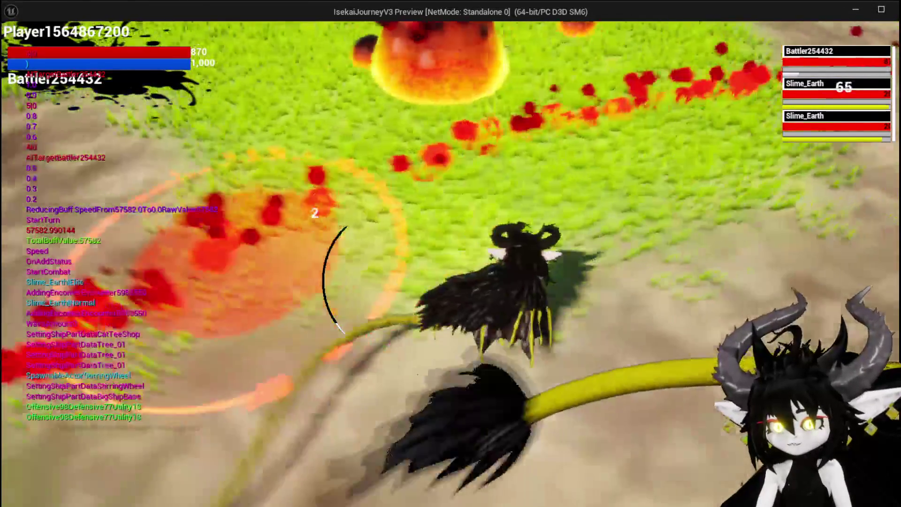
pyautogui.press('w')
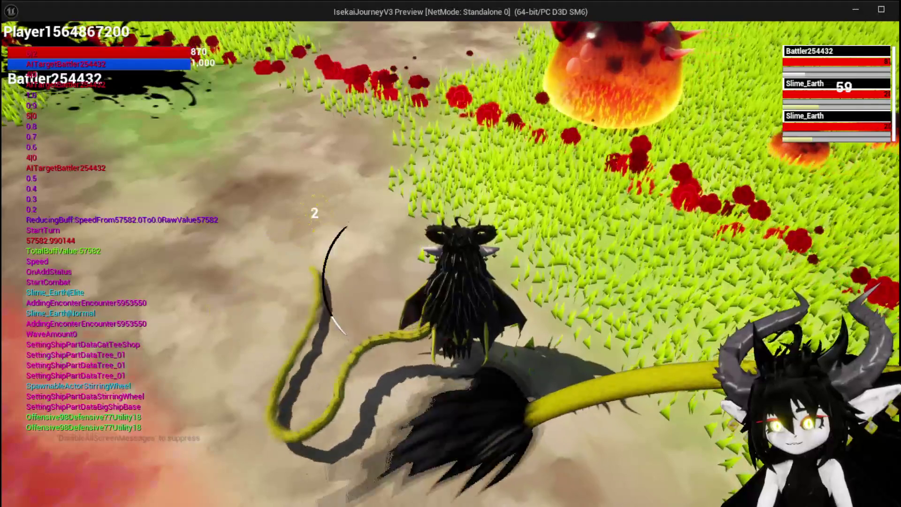
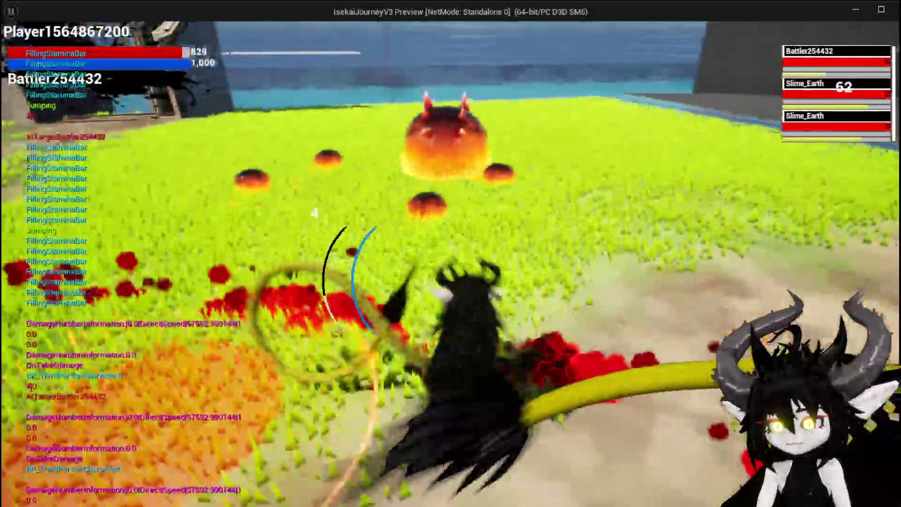
# Stop the play test and pan BP_EnemyActor's EventGraph to the patrol nodes.
pyautogui.hotkey('alt', 'Tab')
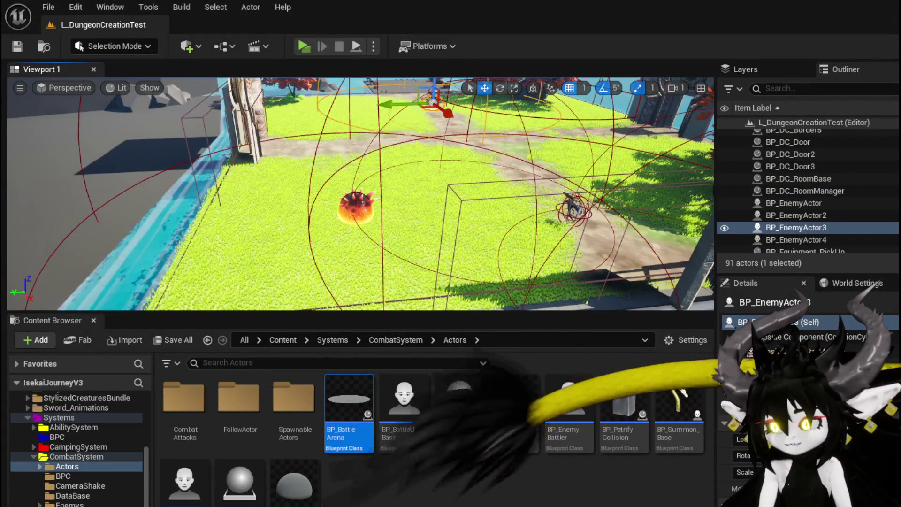
pyautogui.hotkey('alt', 'Tab')
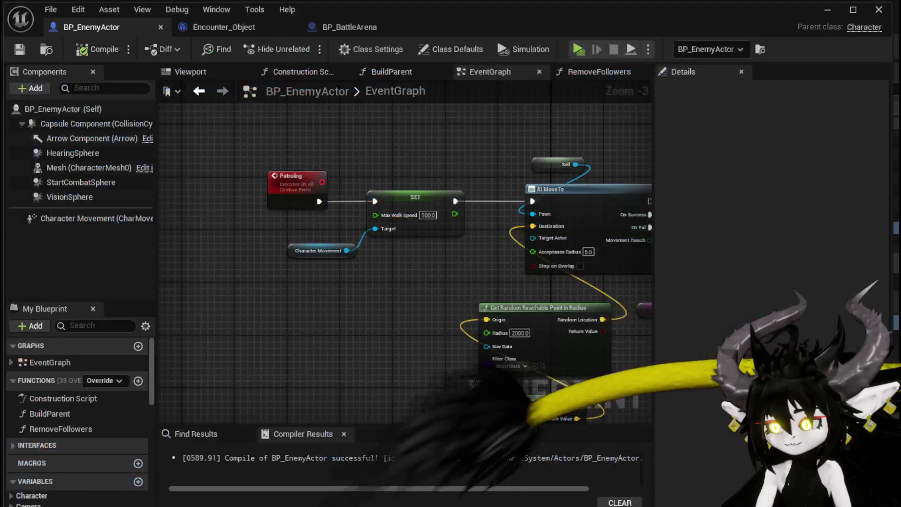
pyautogui.moveTo(375, 322)
pyautogui.mouseDown()
pyautogui.moveTo(286, 244)
pyautogui.moveTo(313, 258)
pyautogui.mouseUp()
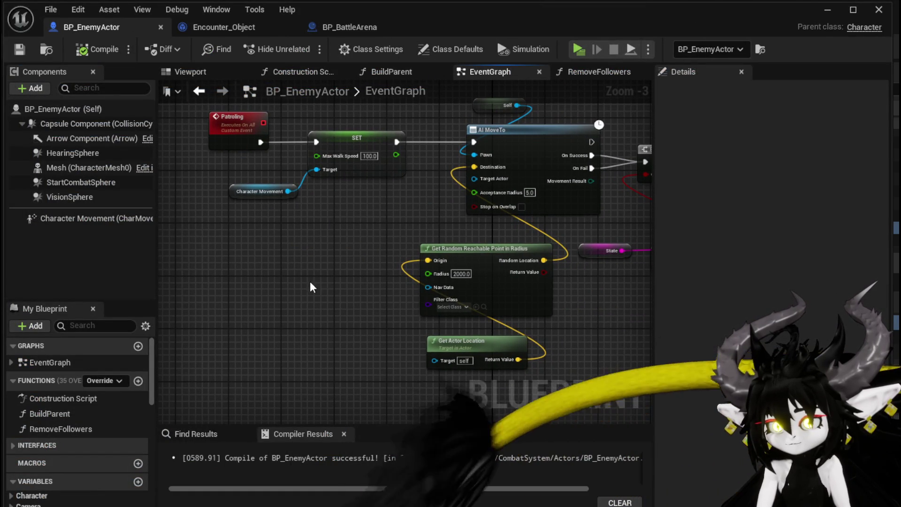
pyautogui.moveTo(284, 295); pyautogui.dragTo(367, 334)
pyautogui.moveTo(401, 163); pyautogui.dragTo(401, 163)
# Add a Get Player Character node for the patrol location, then launch a new play test.
pyautogui.rightClick(332, 281)
pyautogui.write('get player cj')
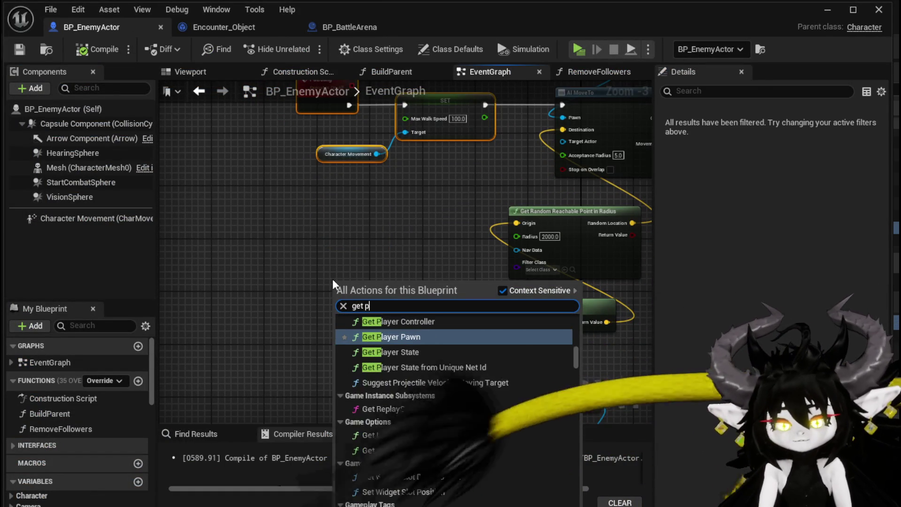
pyautogui.press('BackSpace')
pyautogui.write('ha')
pyautogui.press('Return')
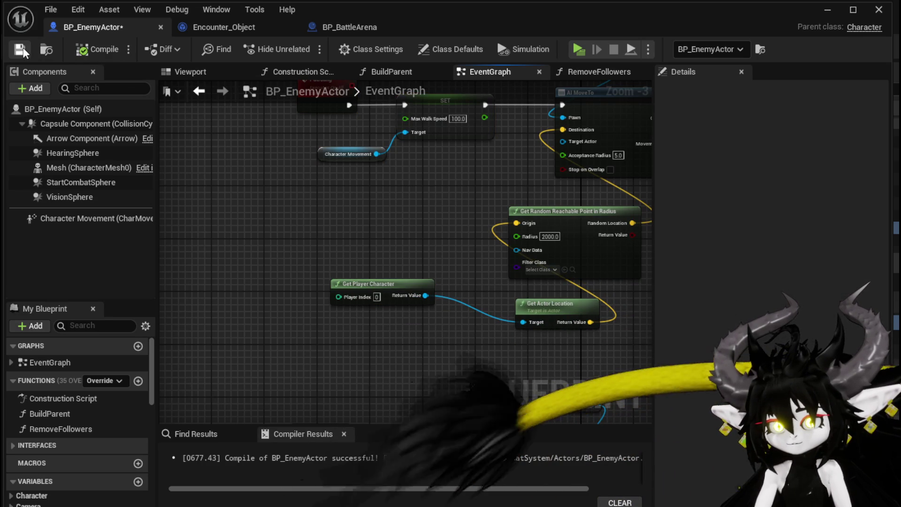
pyautogui.click(828, 10)
pyautogui.click(297, 48)
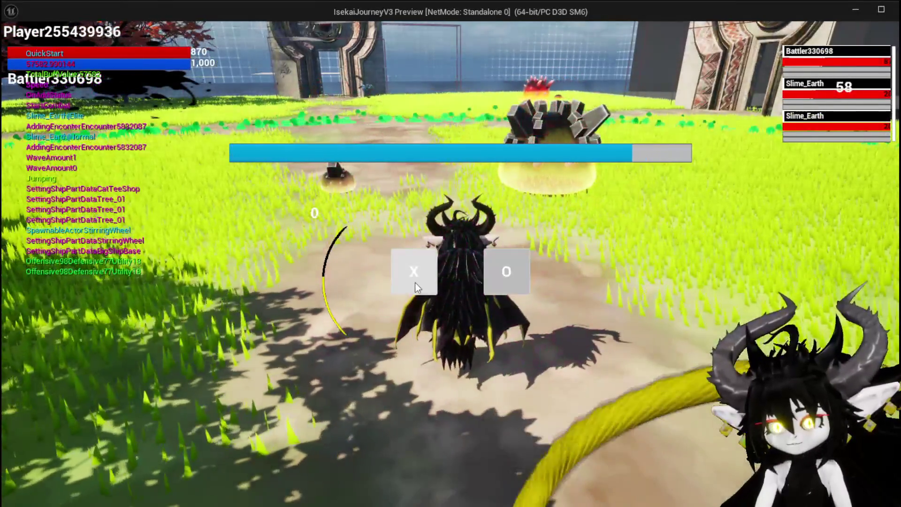
# Answer the battle prompt, fight the Slime_Earth enemies, and exit the preview with Esc.
pyautogui.click(416, 284)
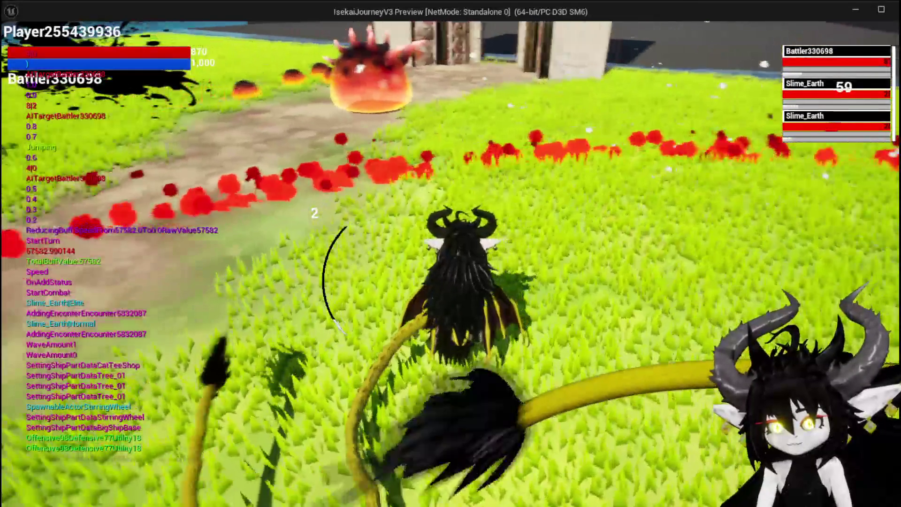
pyautogui.press('d')
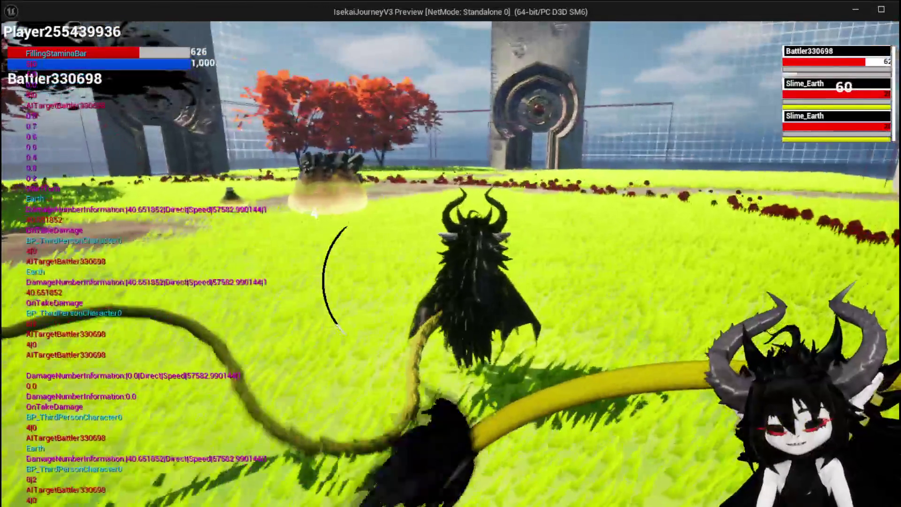
pyautogui.press('Escape')
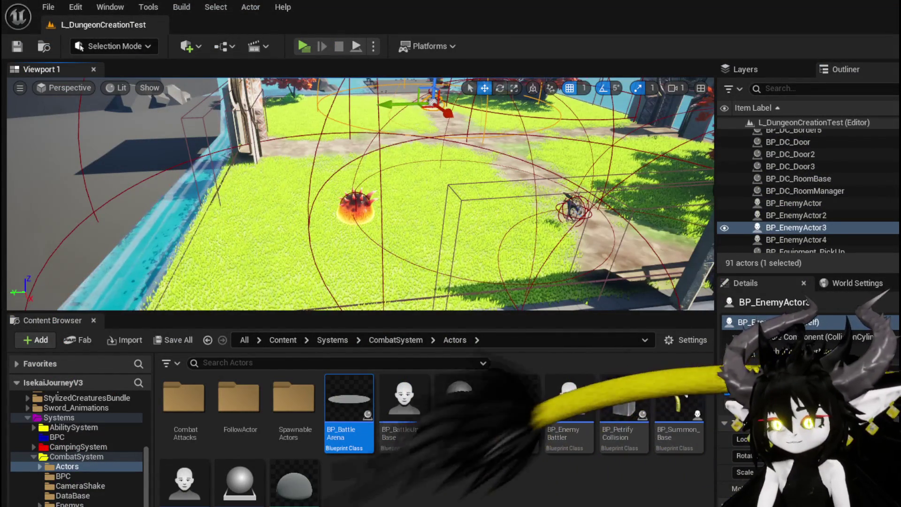
# Inspect BP_EnemyActor's AI MoveTo, Branch and patrol nodes, then switch to BP_BattleArena.
pyautogui.hotkey('alt', 'Tab')
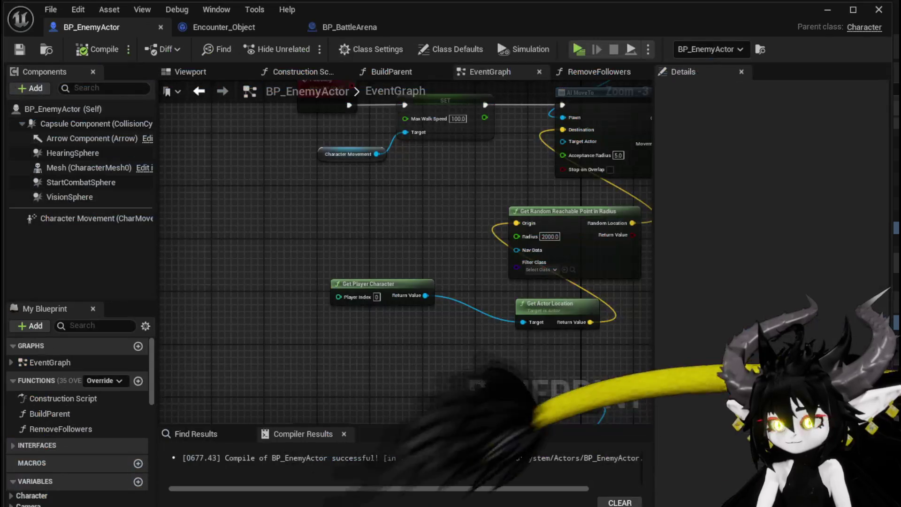
pyautogui.moveTo(326, 320)
pyautogui.mouseDown()
pyautogui.moveTo(407, 244)
pyautogui.moveTo(231, 289)
pyautogui.mouseUp()
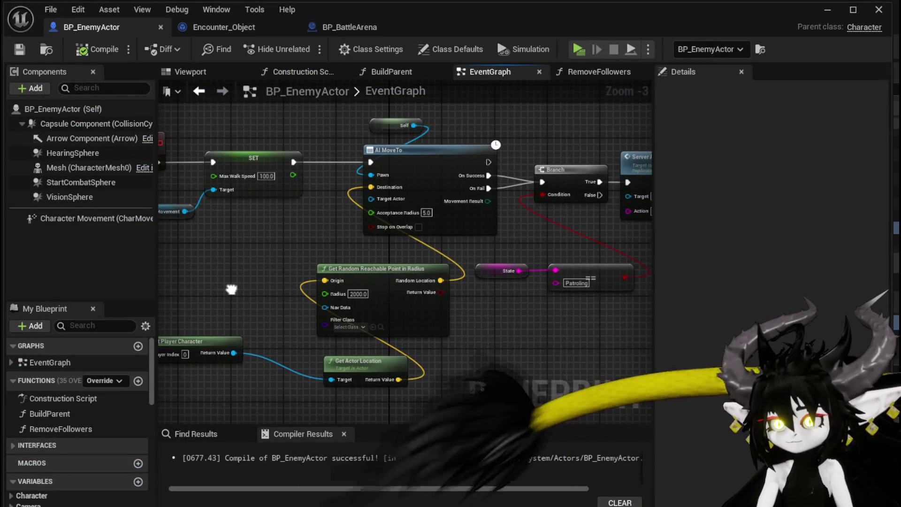
pyautogui.scroll(-3, 302, 352)
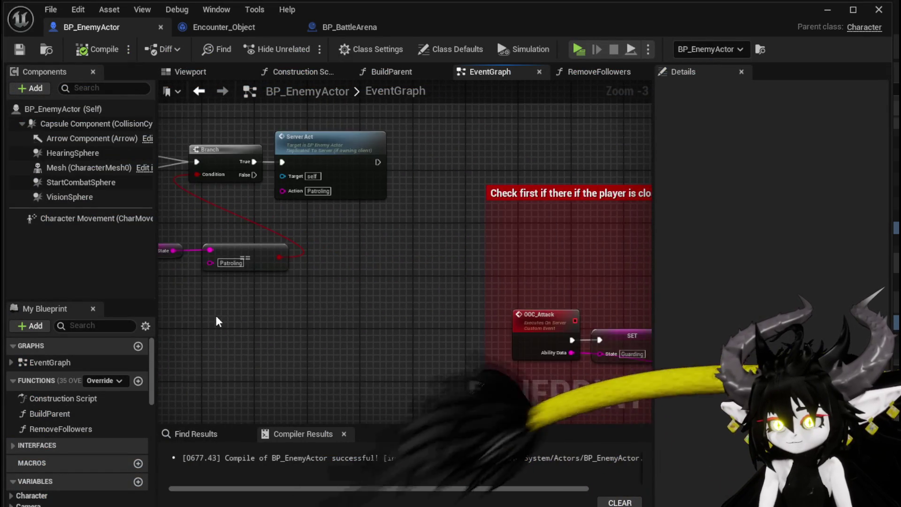
pyautogui.moveTo(281, 318); pyautogui.dragTo(462, 320)
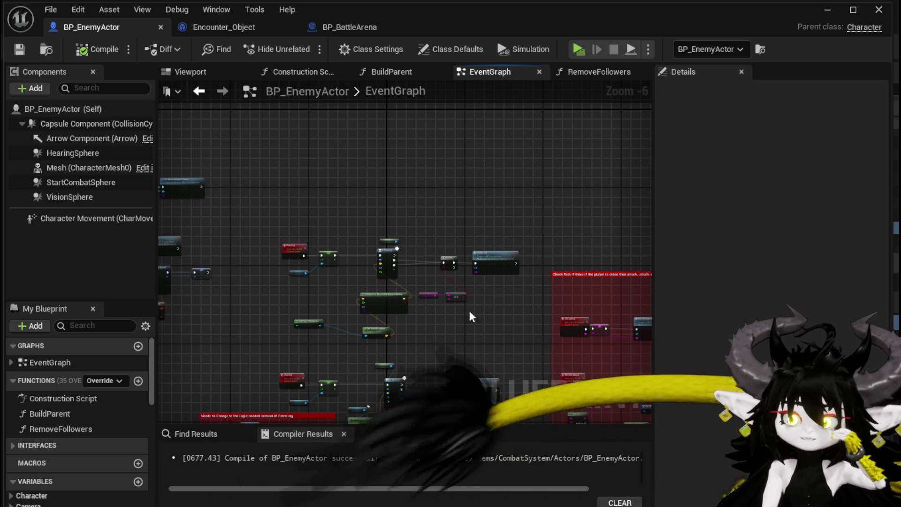
pyautogui.click(348, 27)
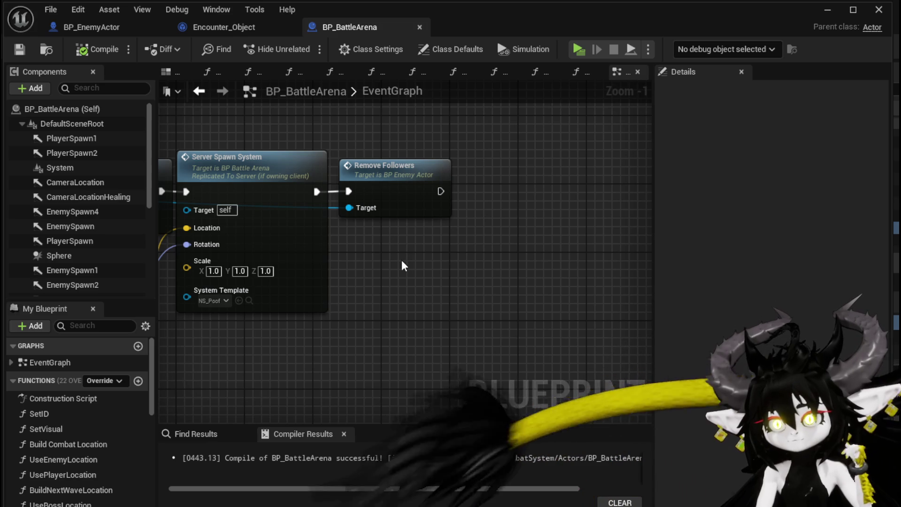
# Look over the Cast To BP_EnemyActor nodes, then show BP_BattleArena's 3D viewport.
pyautogui.scroll(-2, 404, 263)
pyautogui.moveTo(183, 218); pyautogui.dragTo(463, 278)
pyautogui.moveTo(300, 198)
pyautogui.mouseDown()
pyautogui.moveTo(369, 258)
pyautogui.moveTo(438, 222)
pyautogui.mouseUp()
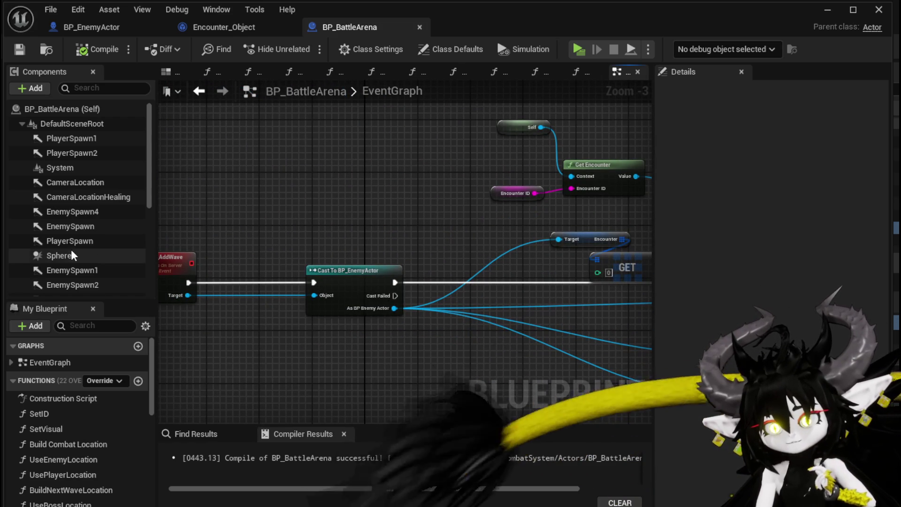
pyautogui.click(58, 255)
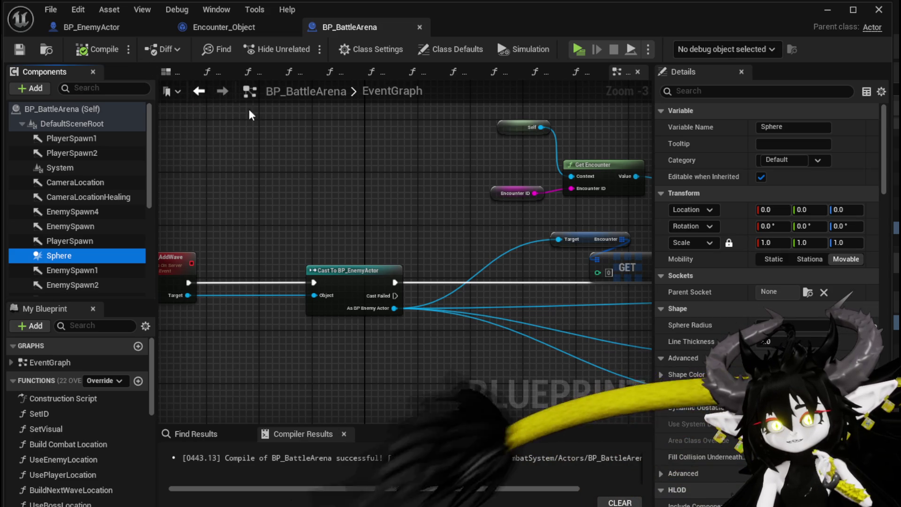
pyautogui.click(168, 71)
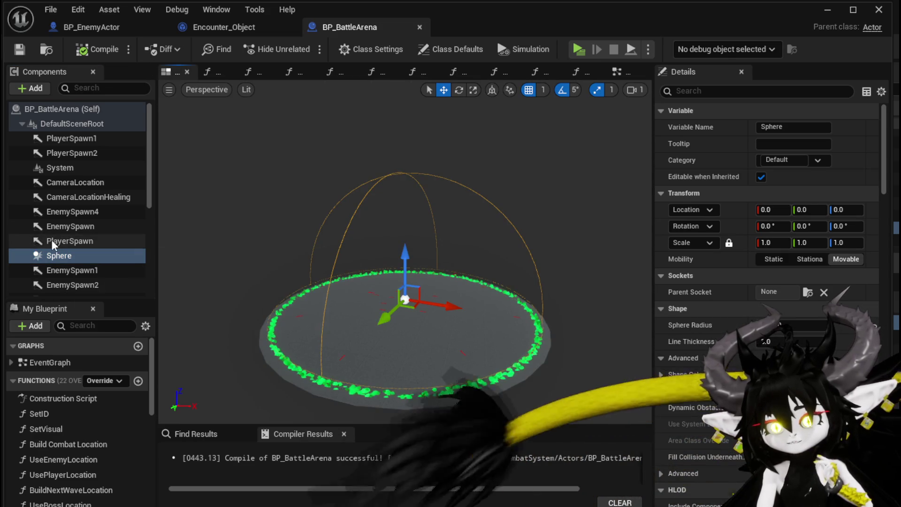
pyautogui.scroll(-5, 111, 247)
# Rename the StaticMesh1 disk floor component to Ground.
pyautogui.click(87, 253)
pyautogui.scroll(-1, 64, 285)
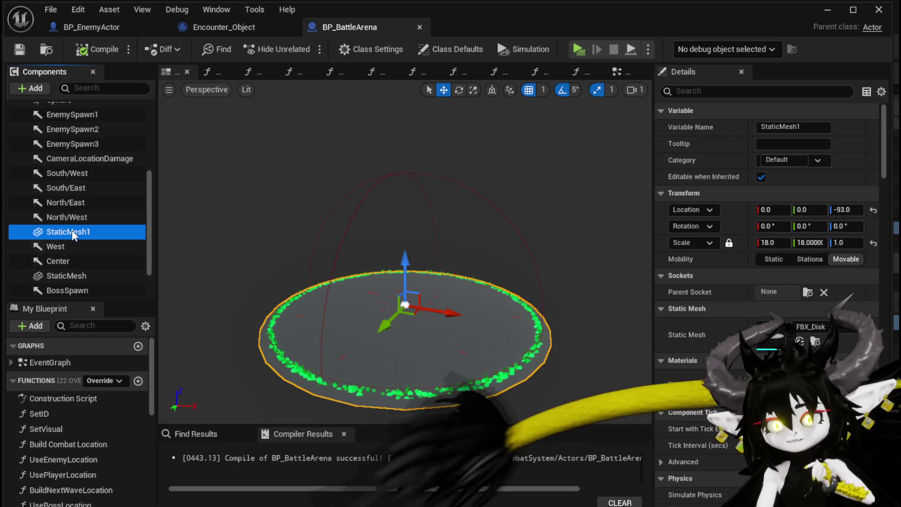
pyautogui.click(819, 127)
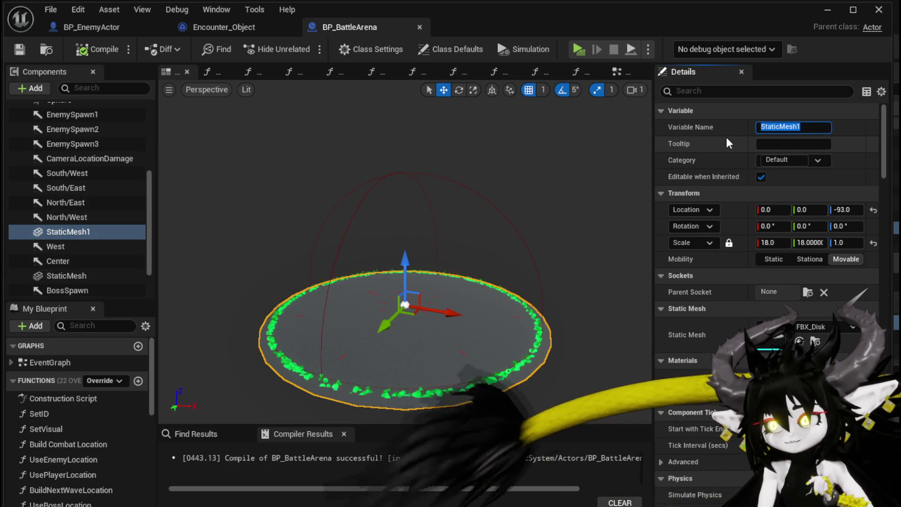
pyautogui.write('G')
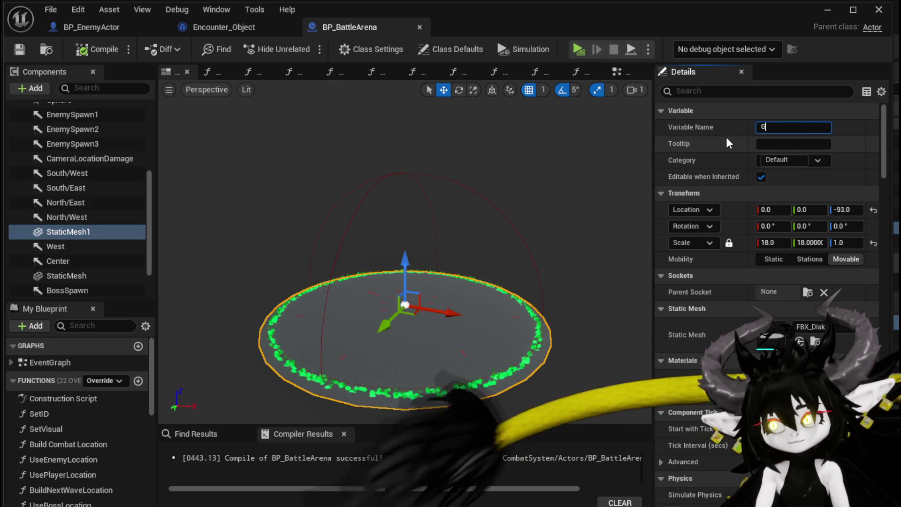
pyautogui.write('round')
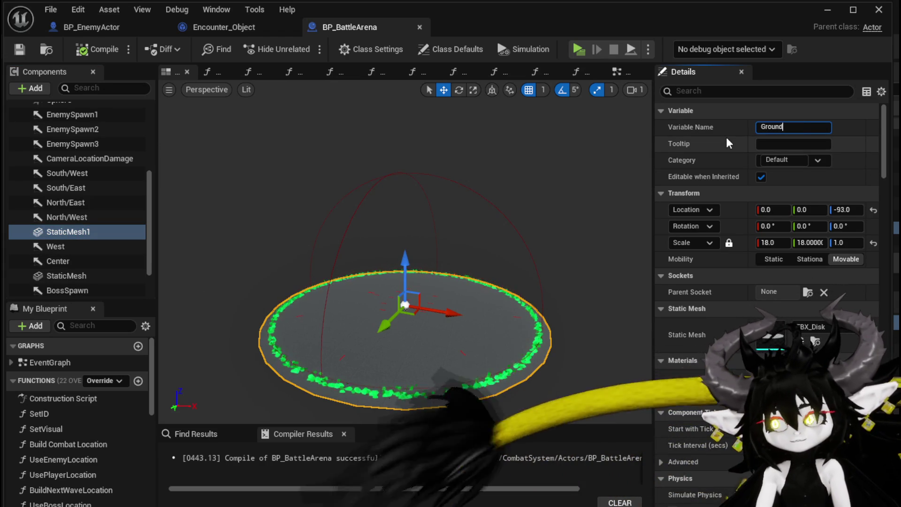
pyautogui.press('Return')
pyautogui.click(69, 278)
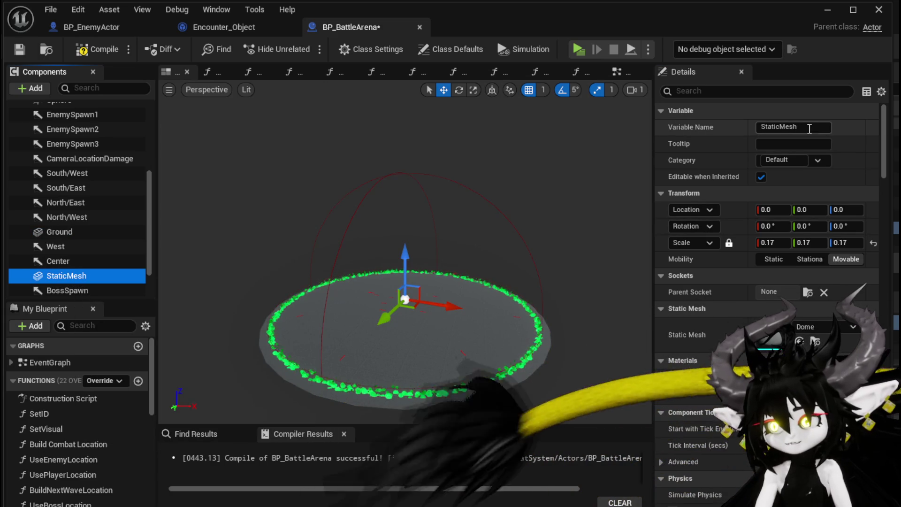
# Rename the StaticMesh component to Dome and toggle its Visible property.
pyautogui.click(770, 127)
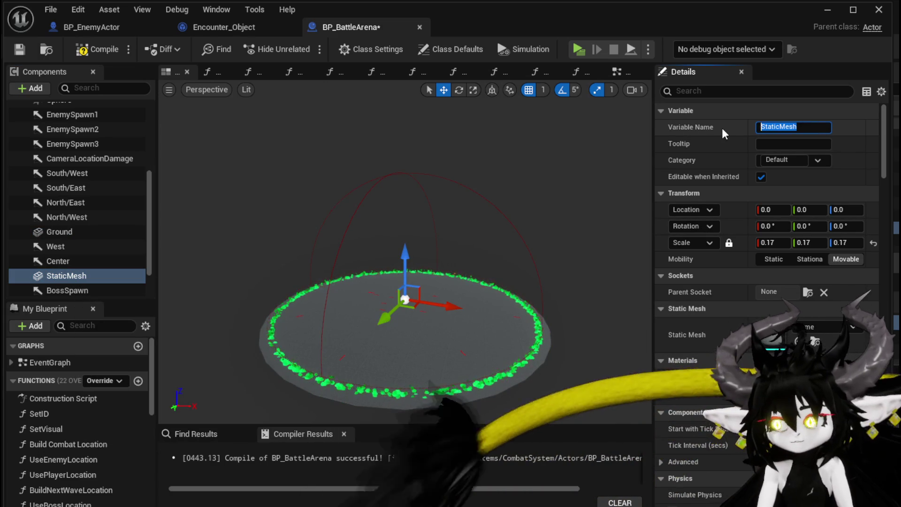
pyautogui.write('Dome')
pyautogui.press('Return')
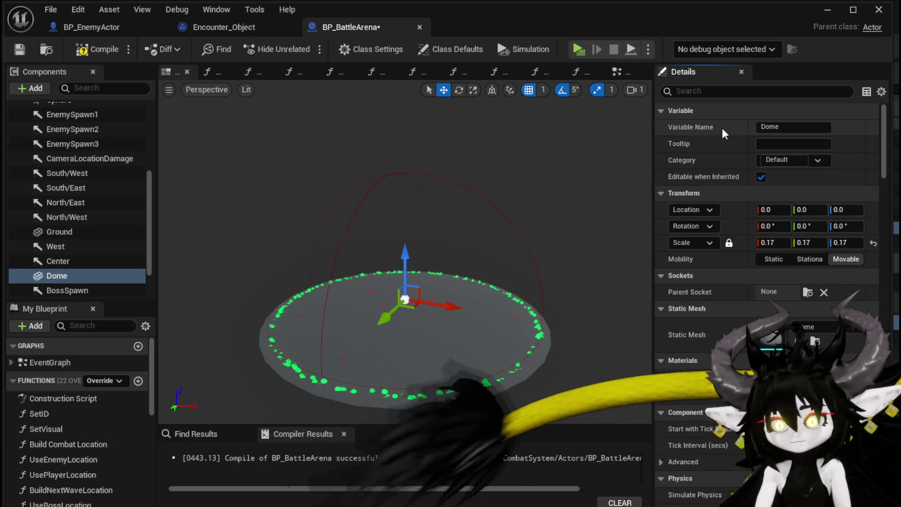
pyautogui.click(694, 91)
pyautogui.write('Visi')
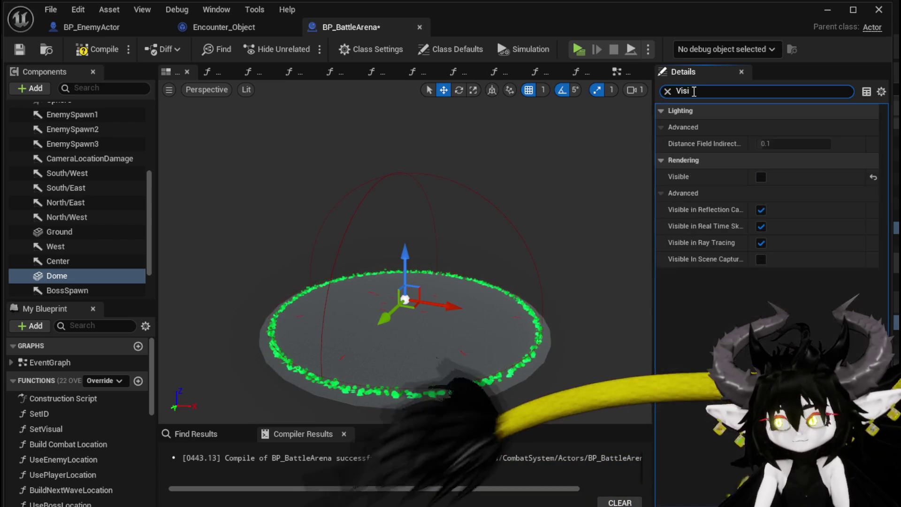
pyautogui.click(764, 177)
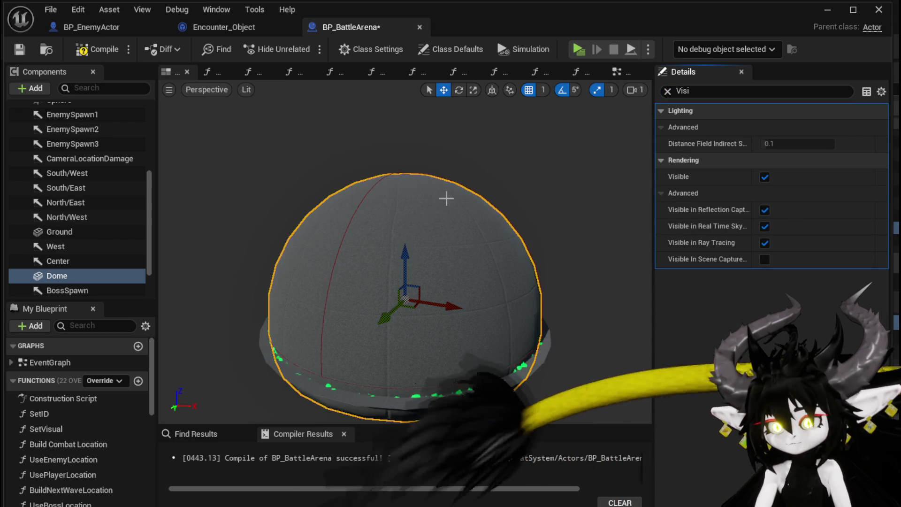
# Frame the Dome in the viewport and compile BP_BattleArena.
pyautogui.scroll(5, 463, 195)
pyautogui.moveTo(469, 281)
pyautogui.mouseDown()
pyautogui.moveTo(234, 263)
pyautogui.moveTo(300, 249)
pyautogui.mouseUp()
pyautogui.press('f')
pyautogui.scroll(3, 392, 247)
pyautogui.scroll(-2, 391, 248)
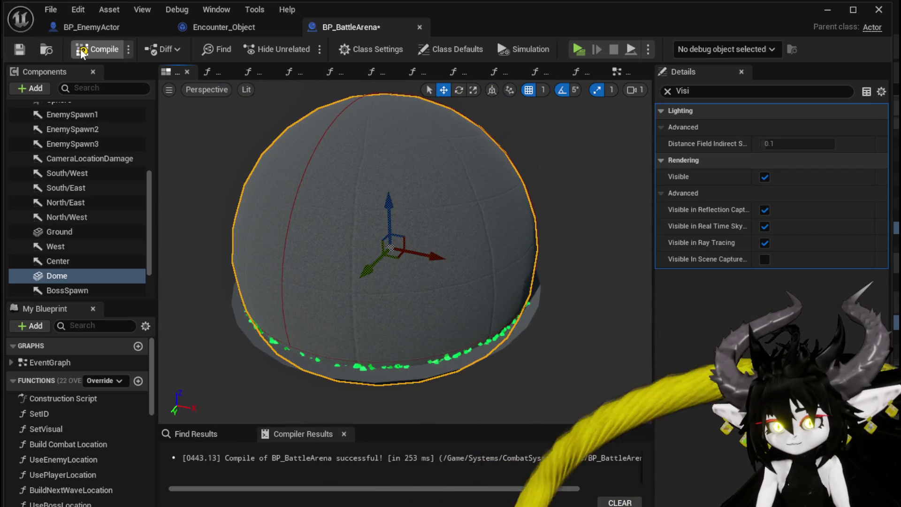
pyautogui.click(94, 49)
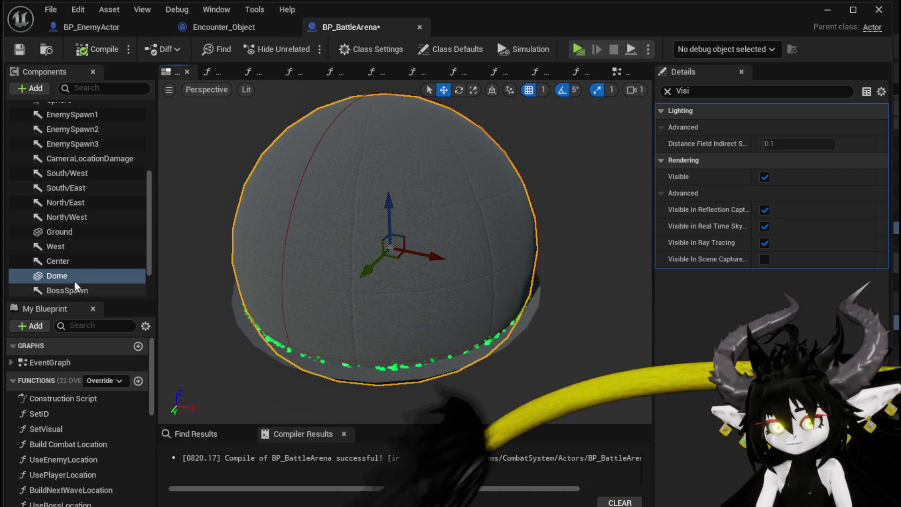
# Uncheck Hidden in Game on the Sphere, then compile and save the blueprint.
pyautogui.scroll(1, 78, 179)
pyautogui.scroll(2, 78, 179)
pyautogui.click(72, 159)
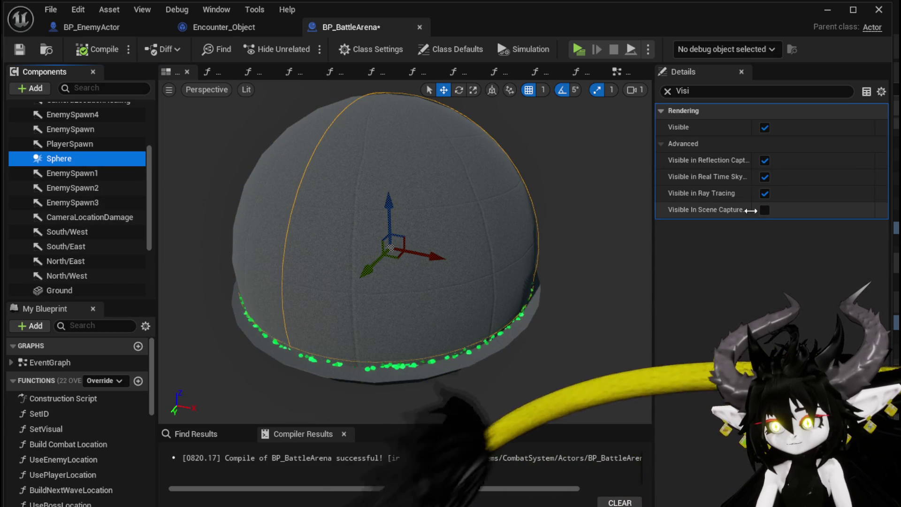
pyautogui.click(760, 90)
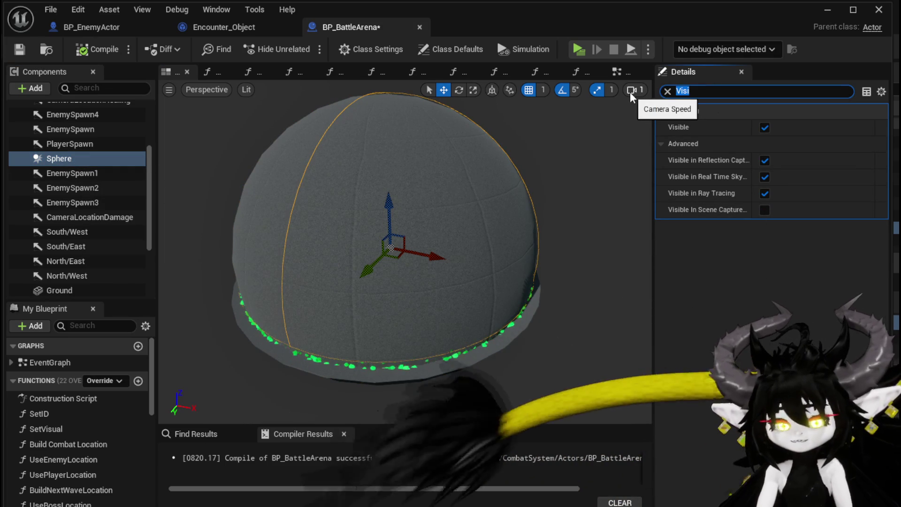
pyautogui.write('In game')
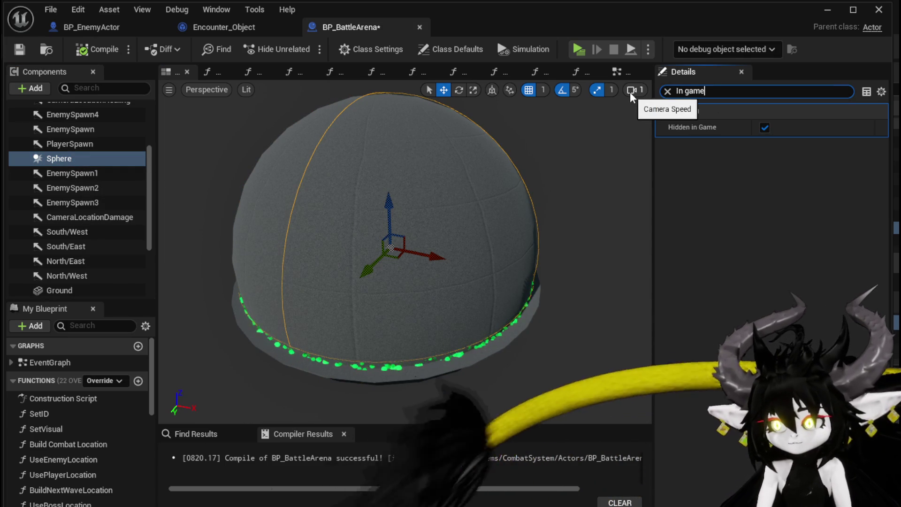
pyautogui.click(764, 128)
pyautogui.click(97, 49)
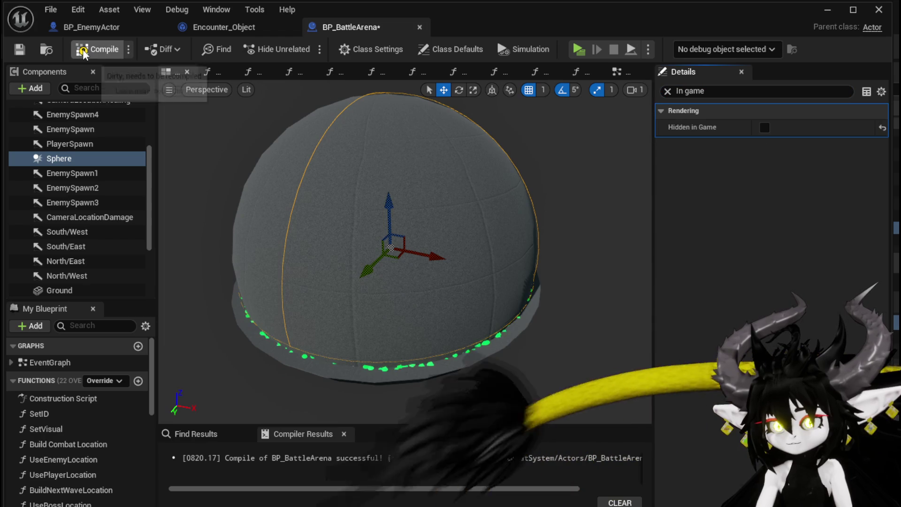
pyautogui.hotkey('ctrl', 's')
pyautogui.click(667, 92)
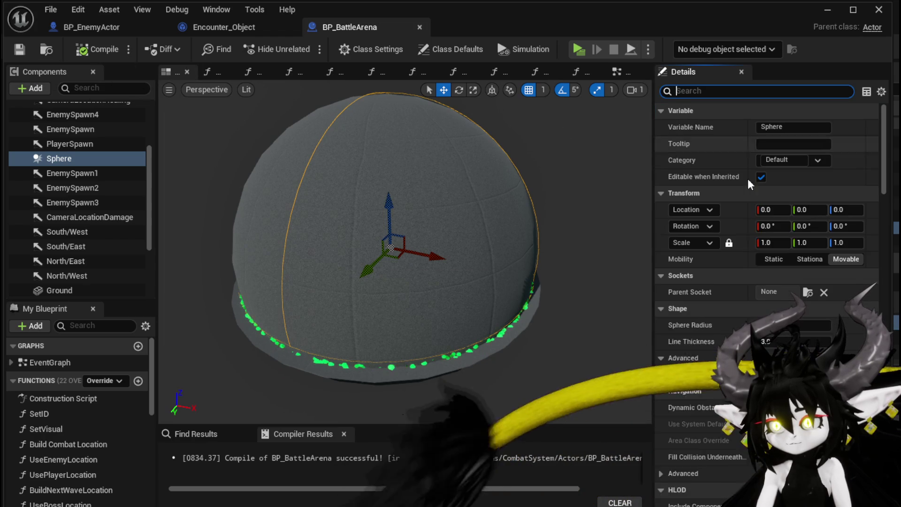
# Set the Sphere's line thickness to 5.0, enlarge its radius, then compile and save.
pyautogui.click(790, 339)
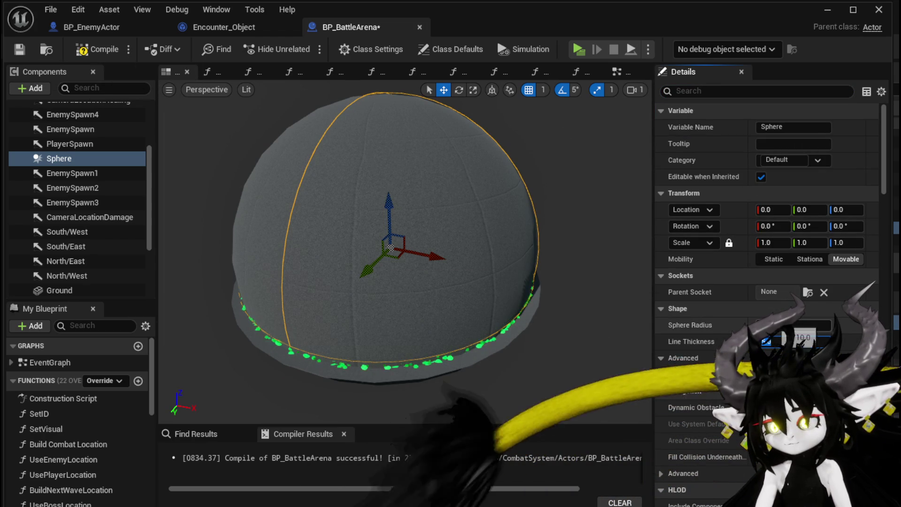
pyautogui.hotkey('shift', 'Tab')
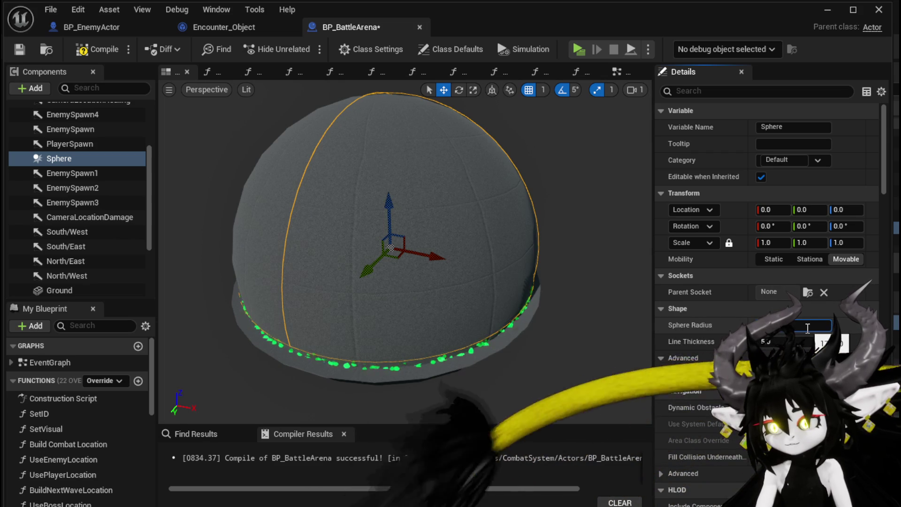
pyautogui.press('Return')
pyautogui.click(97, 49)
pyautogui.click(19, 49)
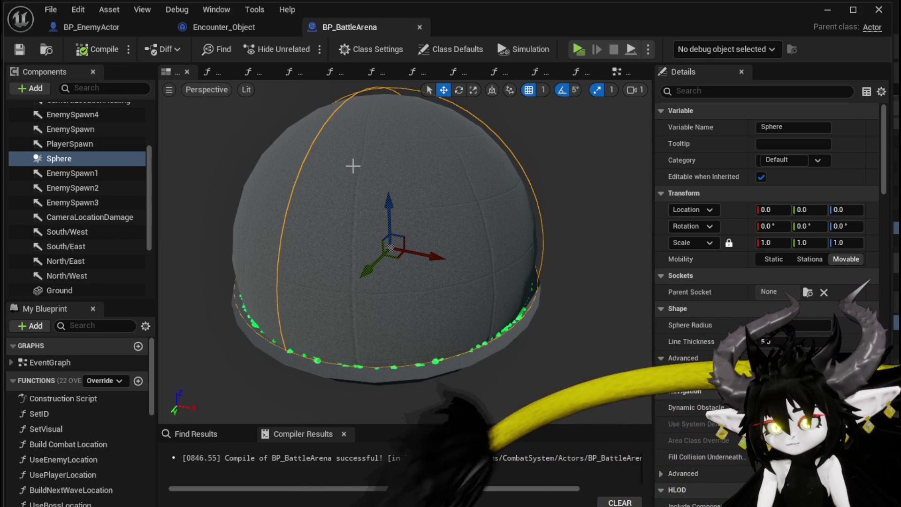
# Uncheck Visible on the Dome mesh, recompile with F7, and move to BP_EnemyActor.
pyautogui.click(359, 166)
pyautogui.click(707, 91)
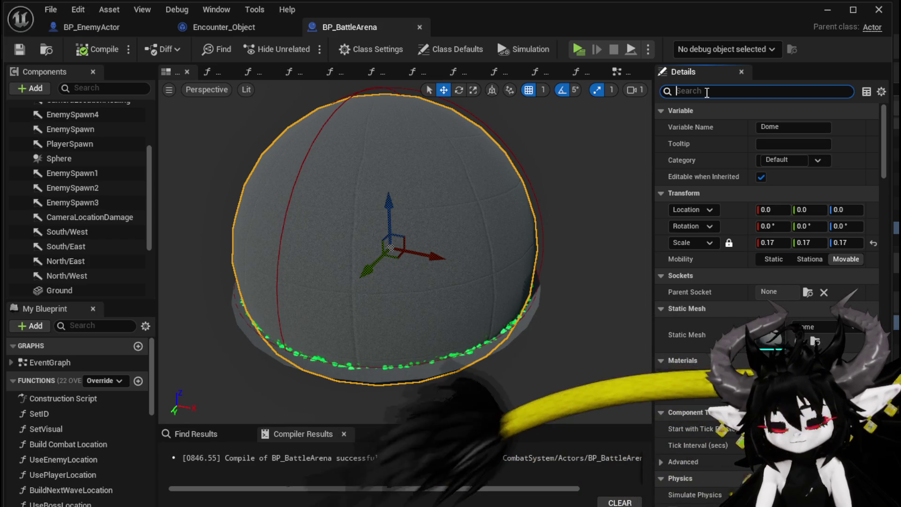
pyautogui.write('Visi')
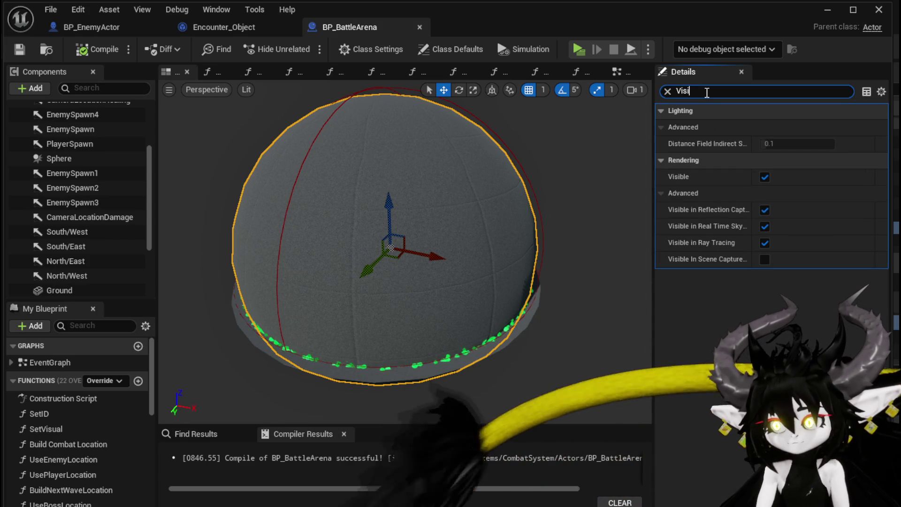
pyautogui.click(765, 177)
pyautogui.press('F7')
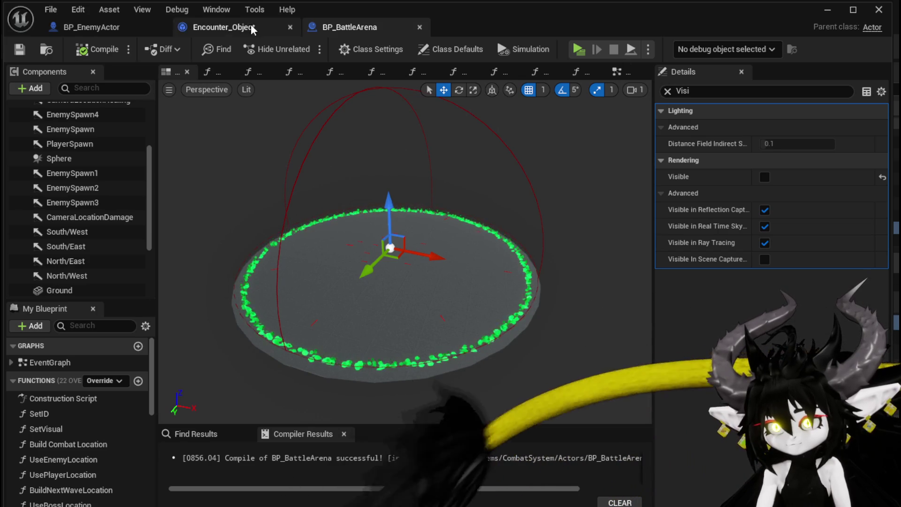
pyautogui.click(72, 28)
pyautogui.moveTo(333, 265)
pyautogui.mouseDown()
pyautogui.moveTo(395, 141)
pyautogui.moveTo(378, 169)
pyautogui.moveTo(215, 148)
pyautogui.mouseUp()
# Locate the Patroling call node among BP_EnemyActor's state logic.
pyautogui.scroll(4, 426, 183)
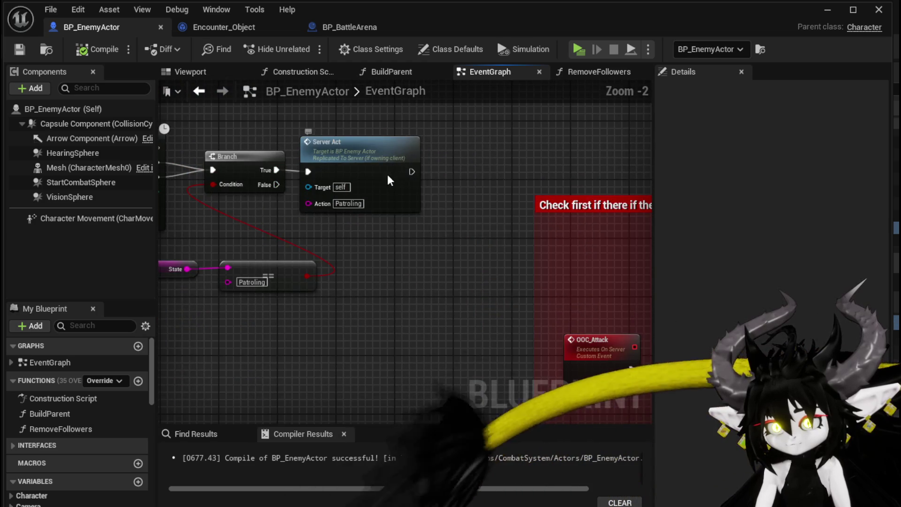
pyautogui.click(352, 235)
pyautogui.moveTo(356, 306); pyautogui.dragTo(203, 265)
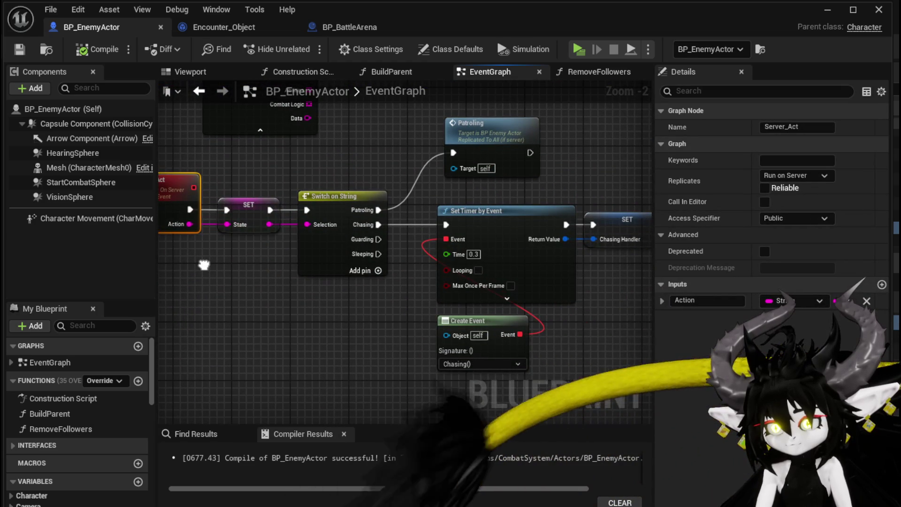
pyautogui.moveTo(340, 209); pyautogui.dragTo(337, 228)
pyautogui.click(510, 145)
pyautogui.moveTo(510, 146)
pyautogui.mouseDown()
pyautogui.moveTo(454, 238)
pyautogui.moveTo(459, 216)
pyautogui.mouseUp()
# Set the Patroling event's Get Random Reachable Point in Radius to 200.0 and save.
pyautogui.doubleClick(441, 215)
pyautogui.moveTo(379, 262); pyautogui.dragTo(263, 177)
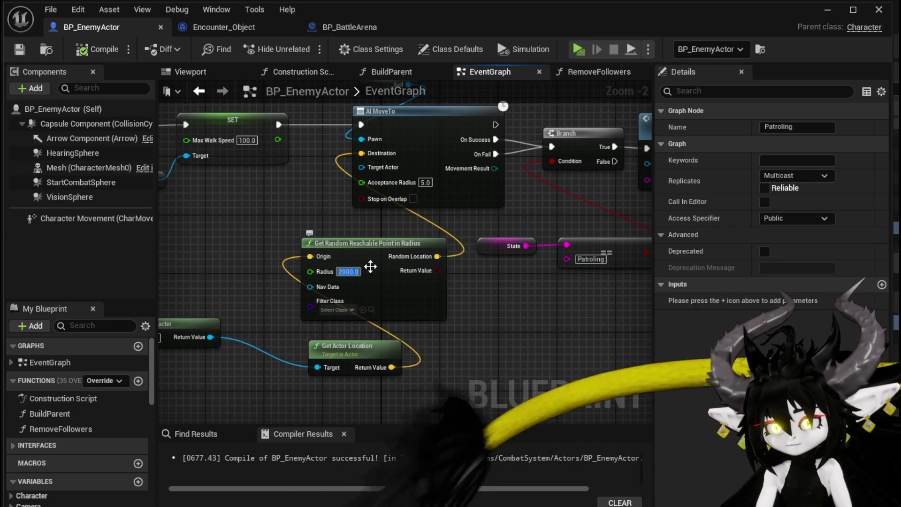
pyautogui.click(512, 309)
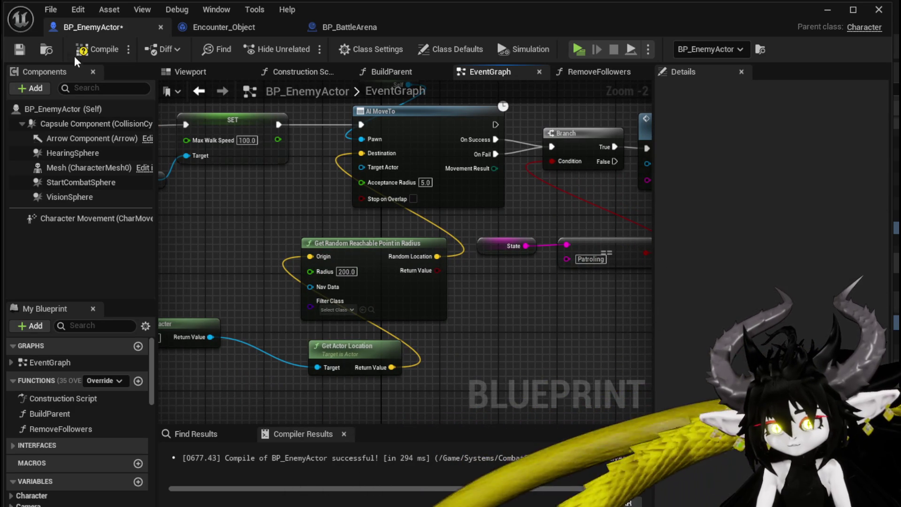
pyautogui.click(21, 49)
pyautogui.click(822, 15)
# Play the standalone battle: choose X, play SummonSpawn, switch Slime_Earth targets, then exit.
pyautogui.click(296, 38)
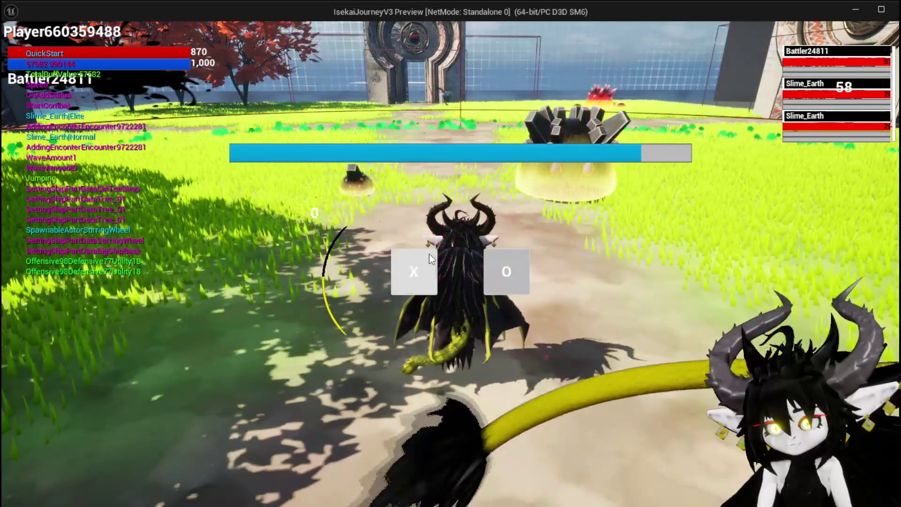
pyautogui.click(429, 265)
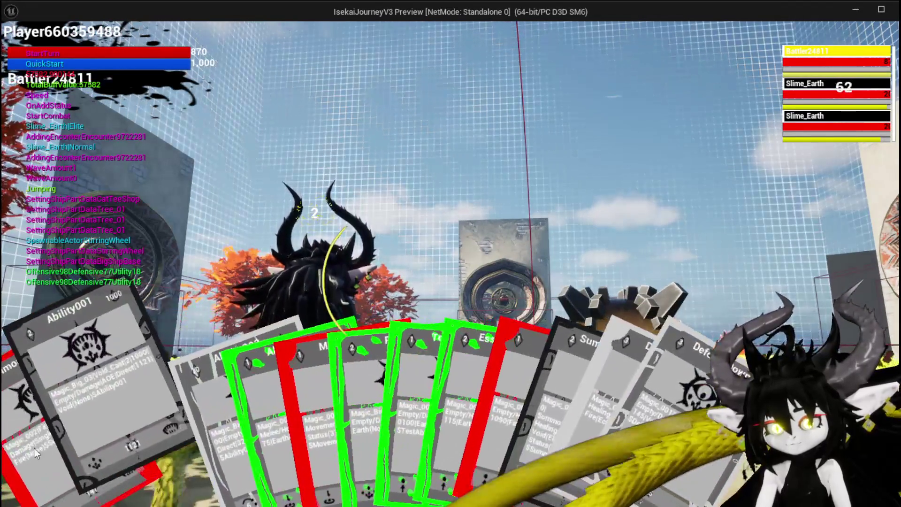
pyautogui.click(47, 439)
pyautogui.press('e')
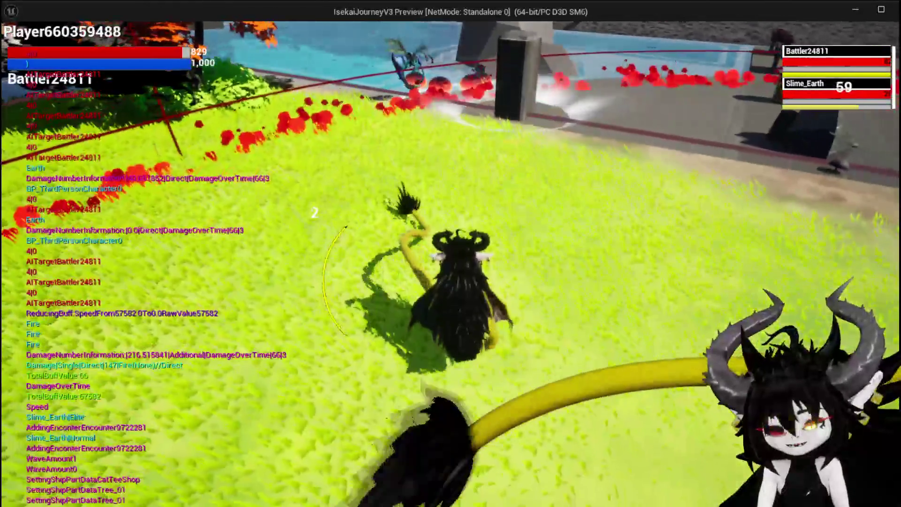
pyautogui.press('Escape')
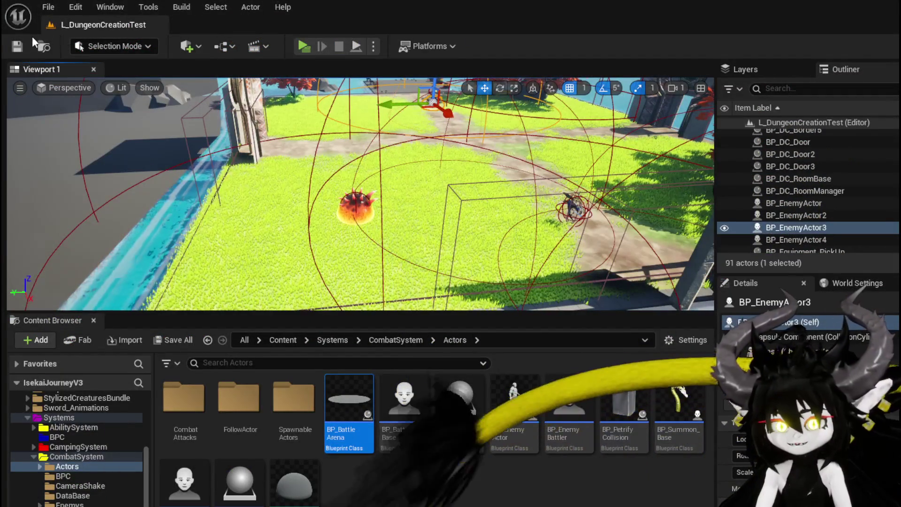
# Save the L_DungeonCreationTest level and pan out over BP_EnemyActor's patrol graph.
pyautogui.click(23, 46)
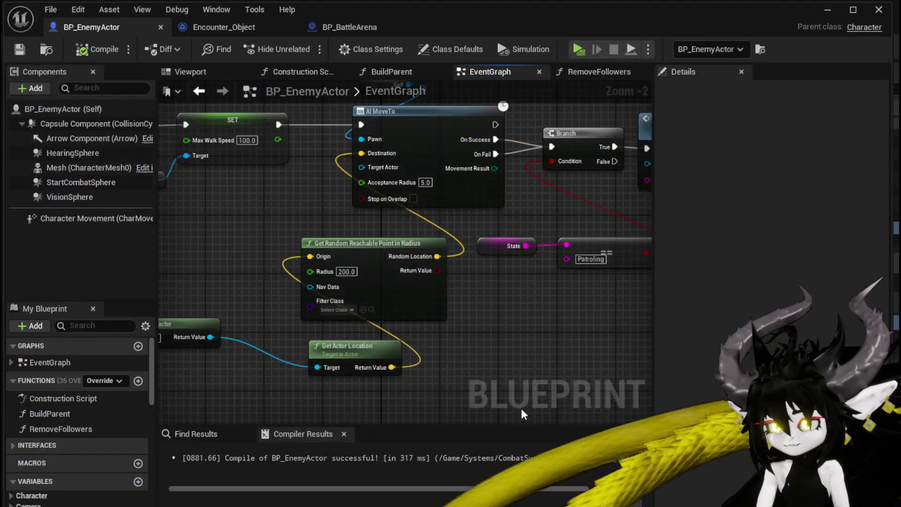
pyautogui.moveTo(524, 414)
pyautogui.mouseDown()
pyautogui.moveTo(458, 381)
pyautogui.moveTo(404, 378)
pyautogui.moveTo(396, 361)
pyautogui.moveTo(431, 315)
pyautogui.moveTo(511, 312)
pyautogui.mouseUp()
pyautogui.scroll(-2, 428, 383)
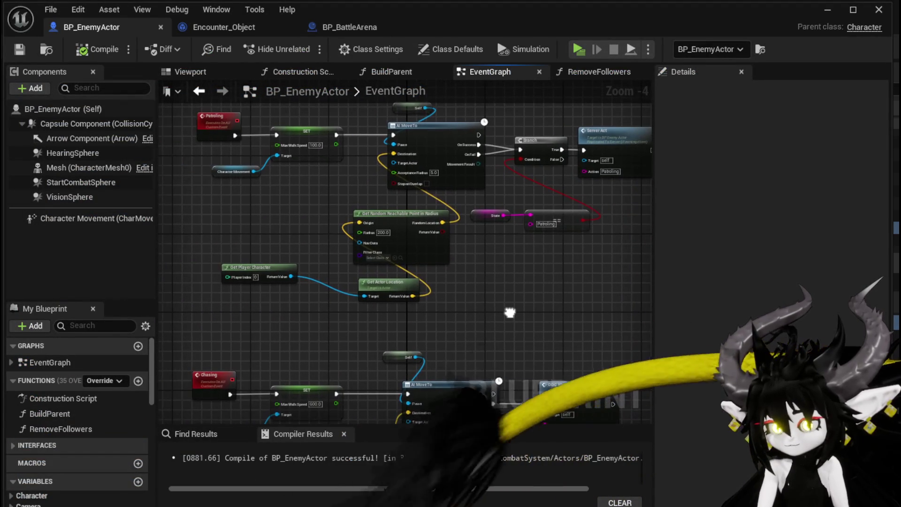
# Zoom out to see the Patroling and Chasing logic, then switch to BP_BattleArena.
pyautogui.moveTo(289, 264)
pyautogui.mouseDown()
pyautogui.moveTo(278, 264)
pyautogui.moveTo(262, 202)
pyautogui.moveTo(333, 264)
pyautogui.moveTo(362, 330)
pyautogui.mouseUp()
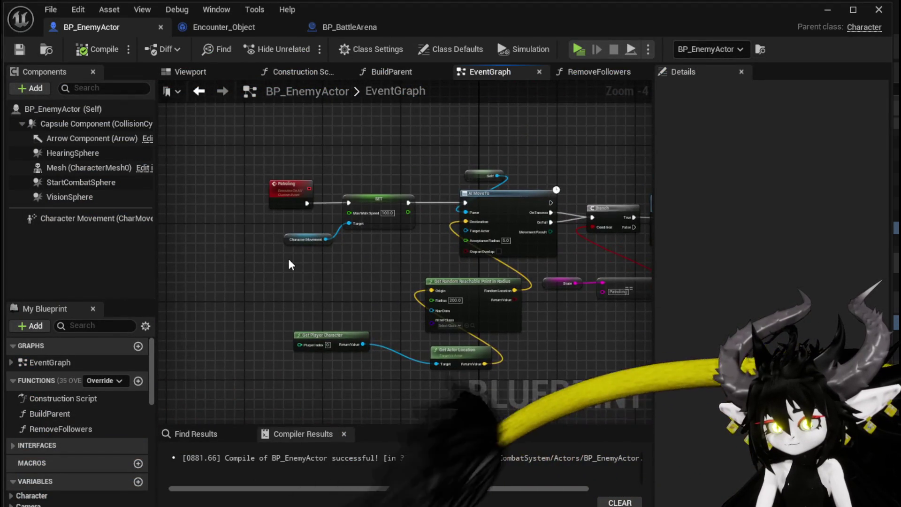
pyautogui.scroll(-4, 289, 264)
pyautogui.moveTo(290, 265)
pyautogui.mouseDown()
pyautogui.moveTo(306, 348)
pyautogui.moveTo(332, 308)
pyautogui.mouseUp()
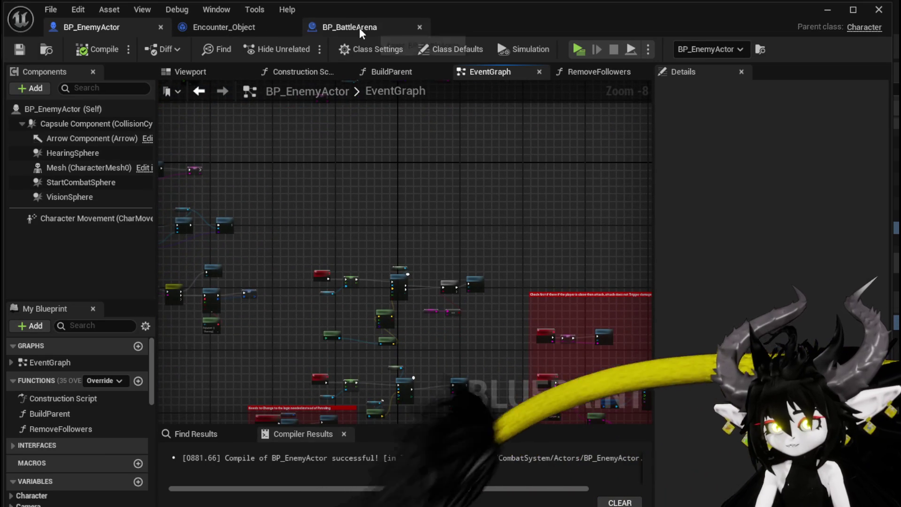
pyautogui.click(361, 32)
# Rename the arena's Sphere component to EnteringSphere and open the EventGraph.
pyautogui.click(320, 122)
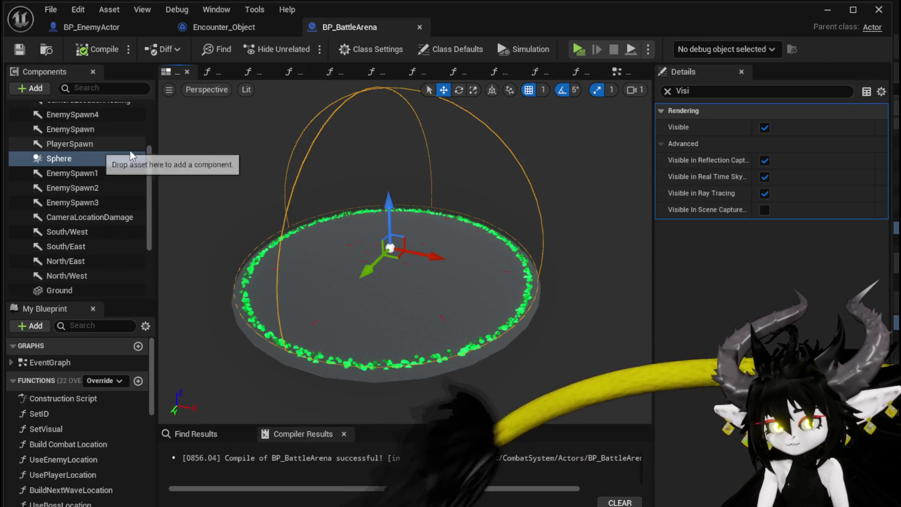
pyautogui.click(667, 91)
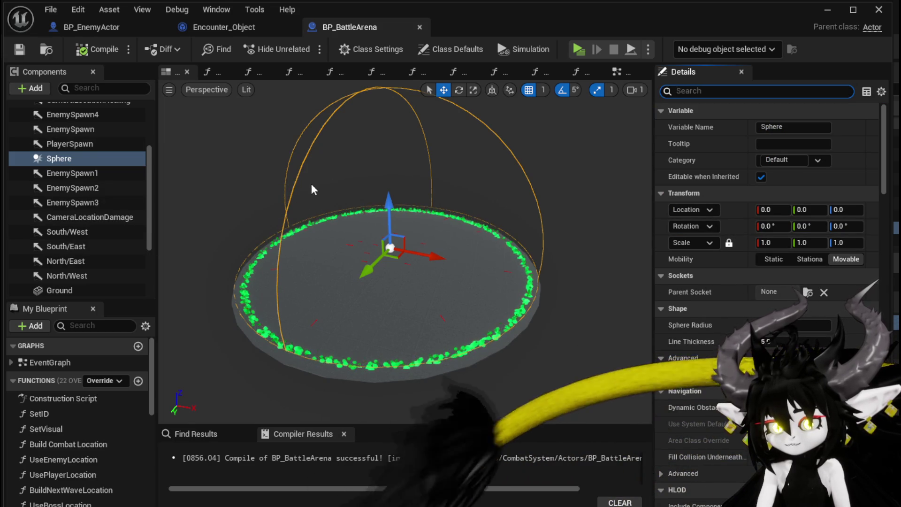
pyautogui.click(617, 72)
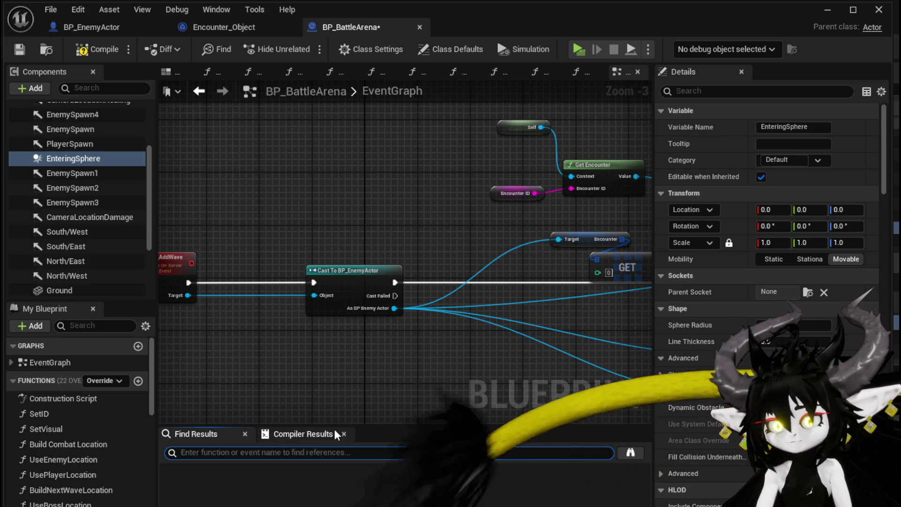
pyautogui.write('EnteringSphere')
# Find EnteringSphere references, jump to its Get node, inspect the collision chain, and return to the level editor.
pyautogui.press('Return')
pyautogui.click(226, 497)
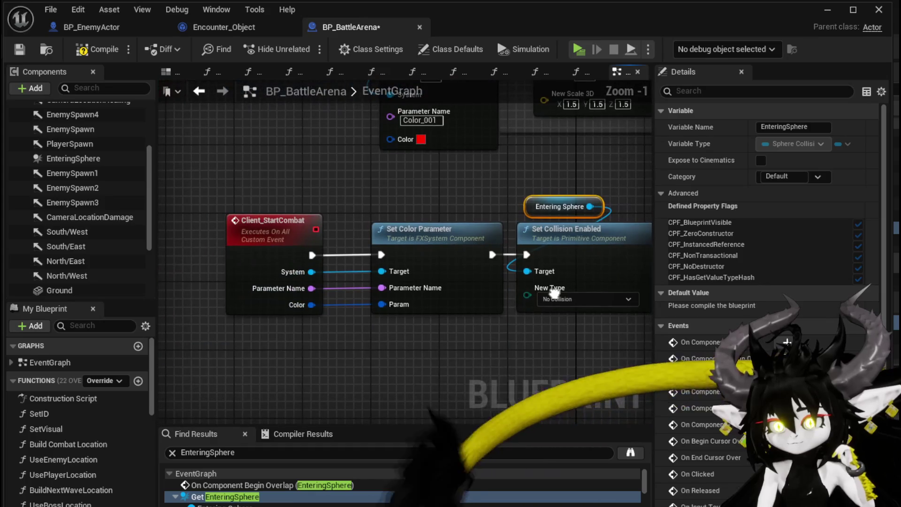
pyautogui.click(248, 203)
pyautogui.moveTo(465, 228); pyautogui.dragTo(339, 240)
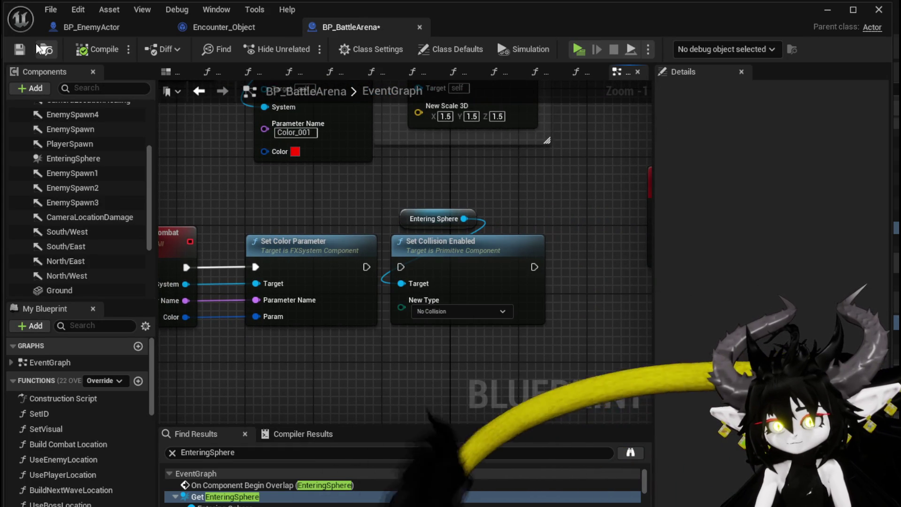
pyautogui.click(825, 14)
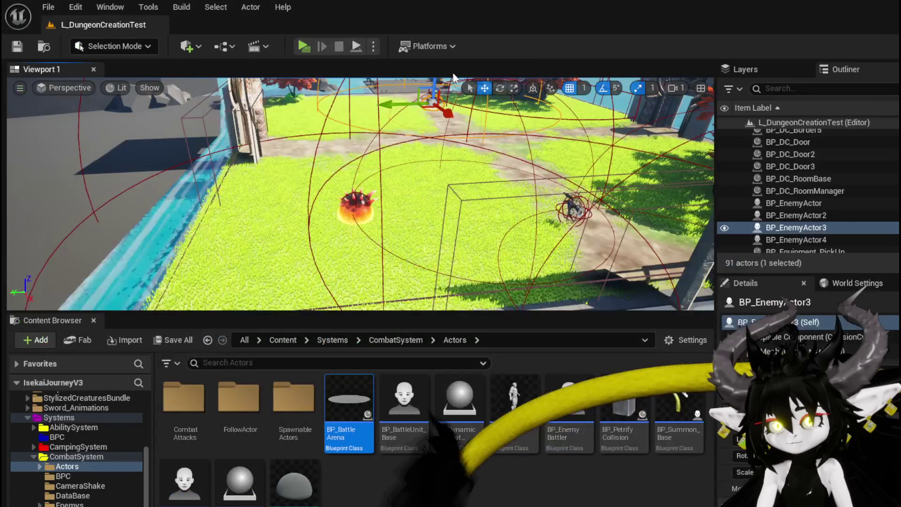
# Play-test the level, accept the battle prompt and fight through to the TrainingDummy, then stop.
pyautogui.click(312, 49)
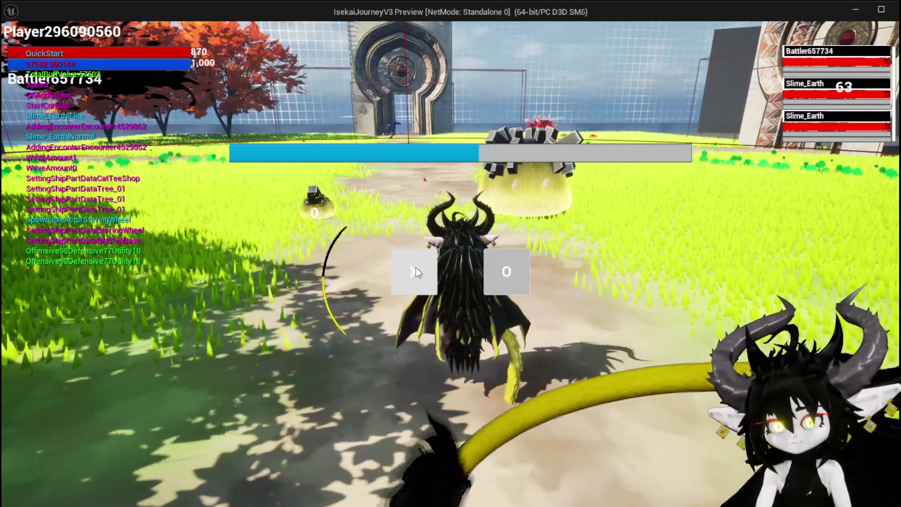
pyautogui.click(416, 269)
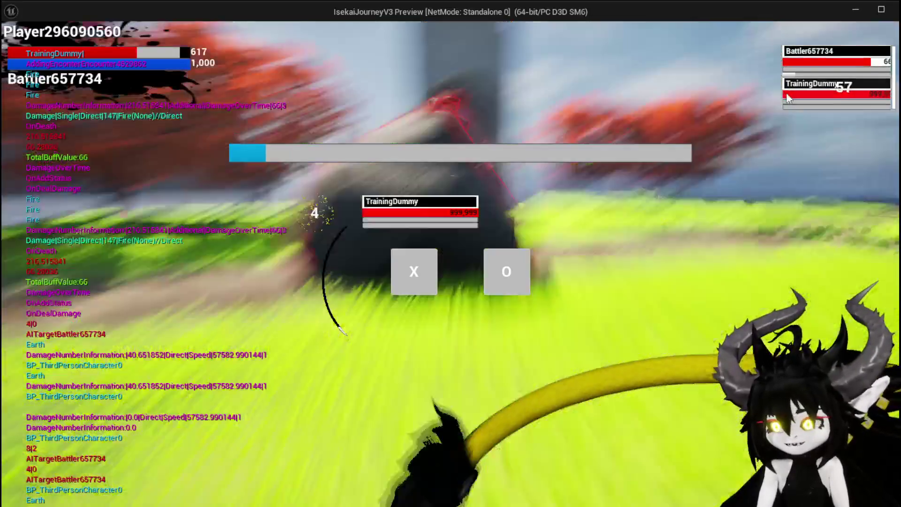
pyautogui.press('Escape')
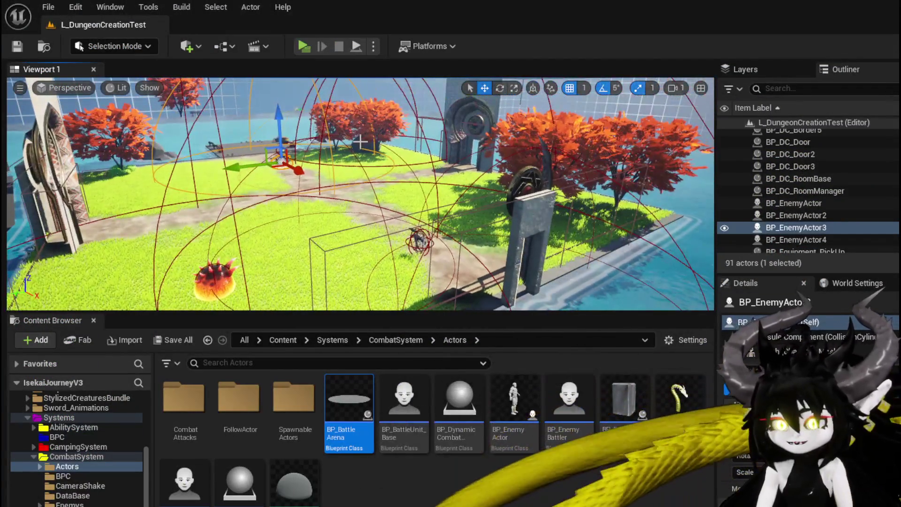
# Move BP_EnemyActor4 toward the stone arch and save the level.
pyautogui.click(376, 155)
pyautogui.moveTo(375, 154); pyautogui.dragTo(505, 124)
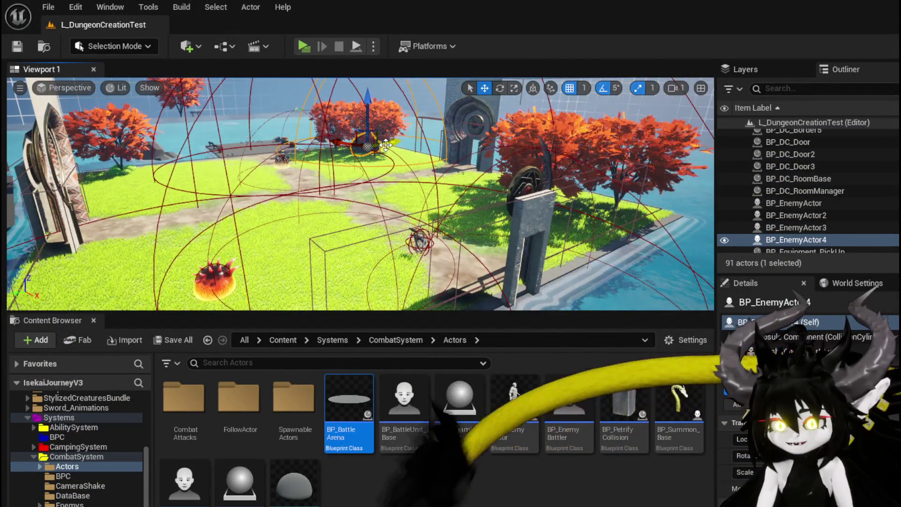
pyautogui.click(17, 46)
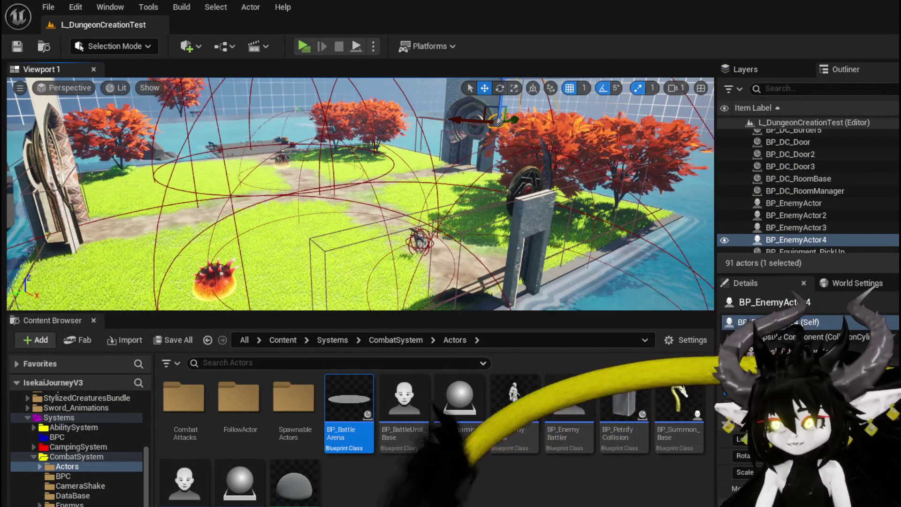
# Open BP_BattleArena and frame its combat-start nodes in the EventGraph, then start a play test.
pyautogui.doubleClick(341, 396)
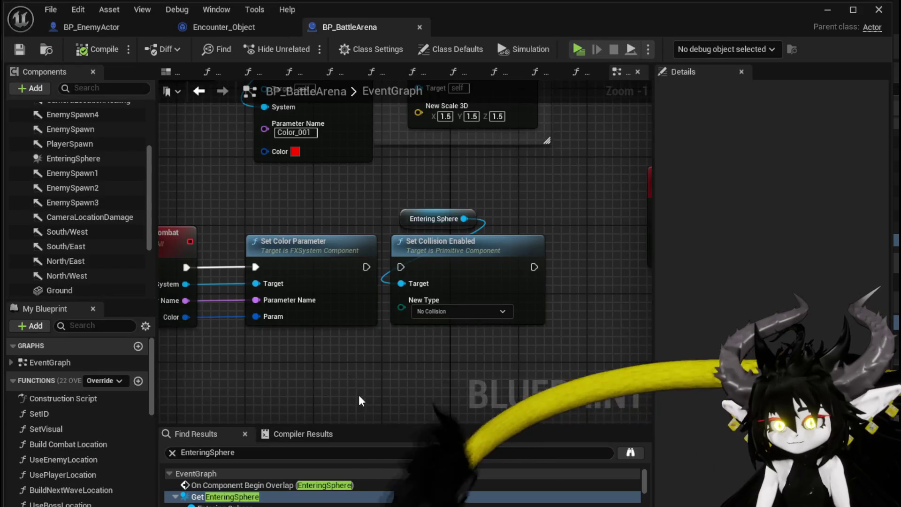
pyautogui.scroll(-3, 330, 350)
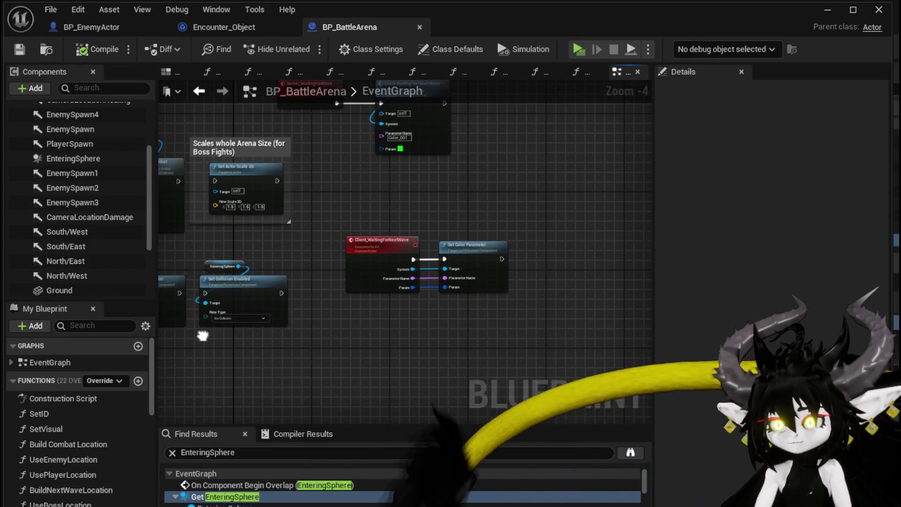
pyautogui.moveTo(229, 342)
pyautogui.mouseDown()
pyautogui.moveTo(322, 362)
pyautogui.moveTo(383, 358)
pyautogui.mouseUp()
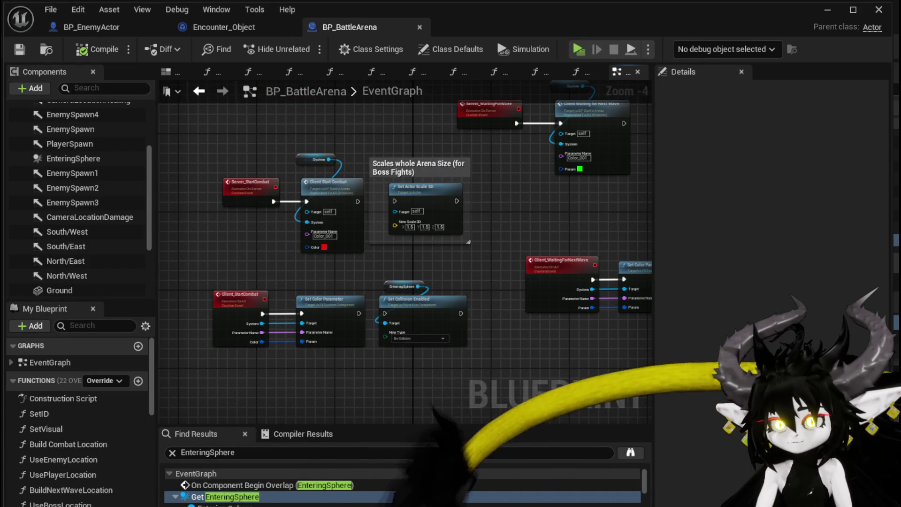
pyautogui.moveTo(236, 188); pyautogui.dragTo(266, 163)
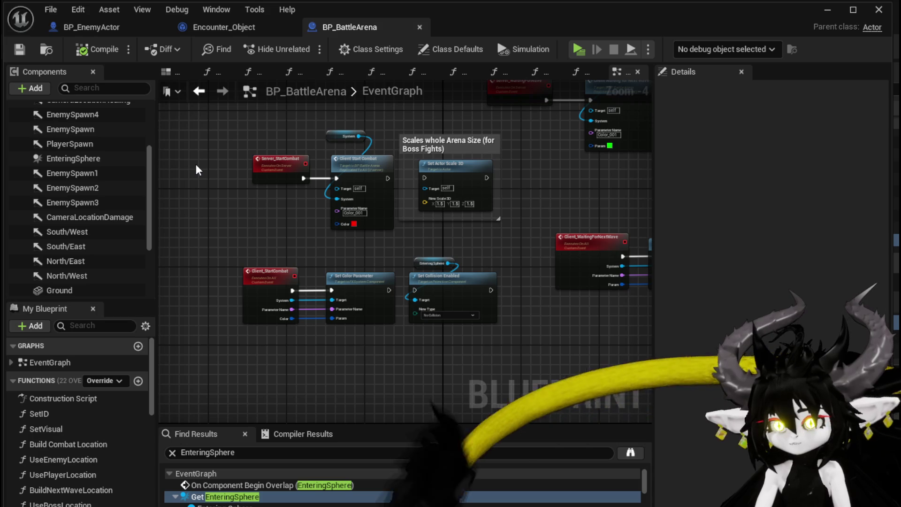
pyautogui.moveTo(415, 235); pyautogui.dragTo(457, 361)
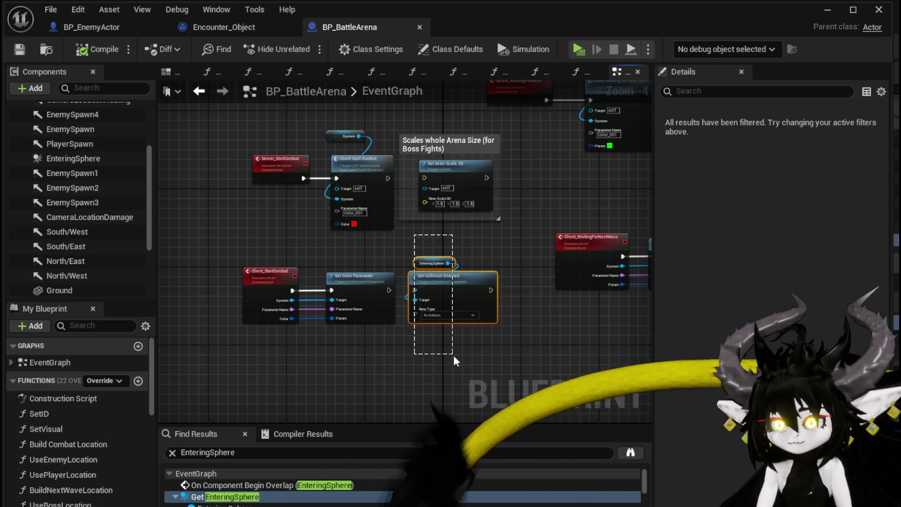
pyautogui.click(467, 249)
pyautogui.scroll(2, 468, 254)
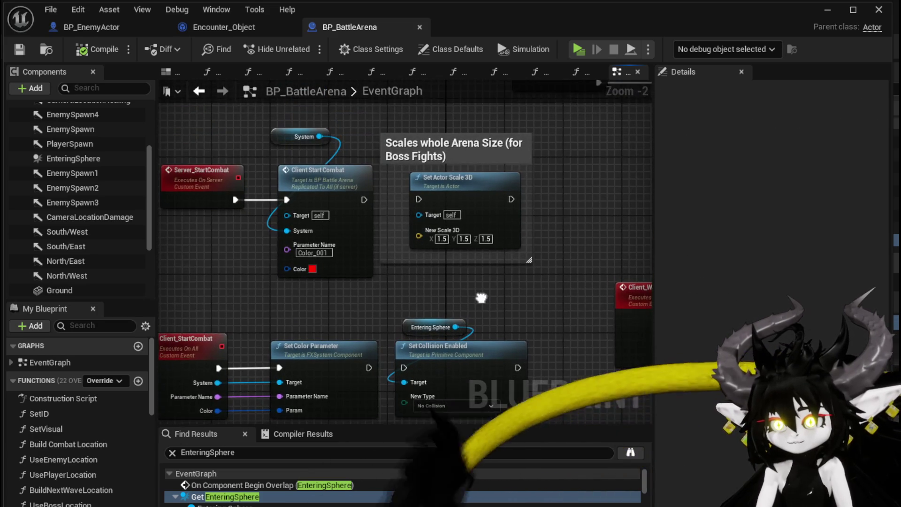
pyautogui.moveTo(481, 293); pyautogui.dragTo(577, 292)
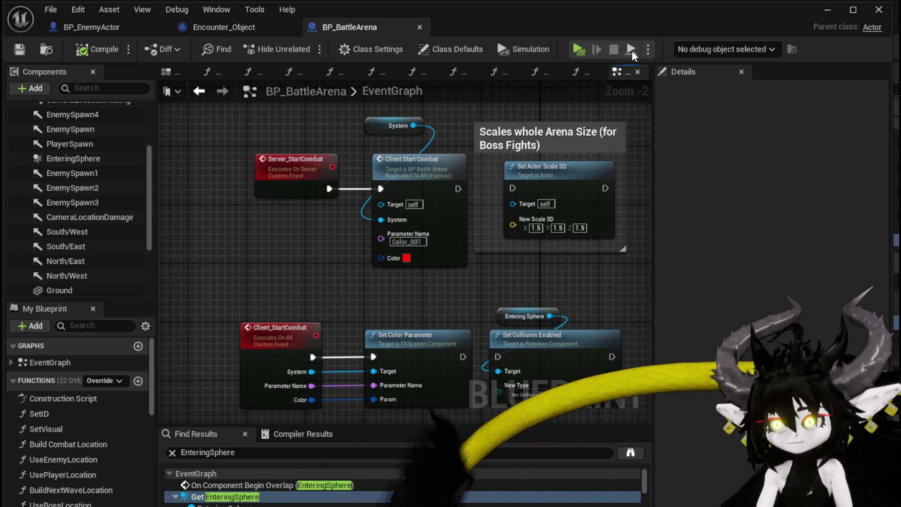
pyautogui.click(830, 16)
# Run into the earth slime, start combat, cast SummonSpawn and switch targets until Wasp_Queen appears.
pyautogui.click(304, 48)
pyautogui.press('w')
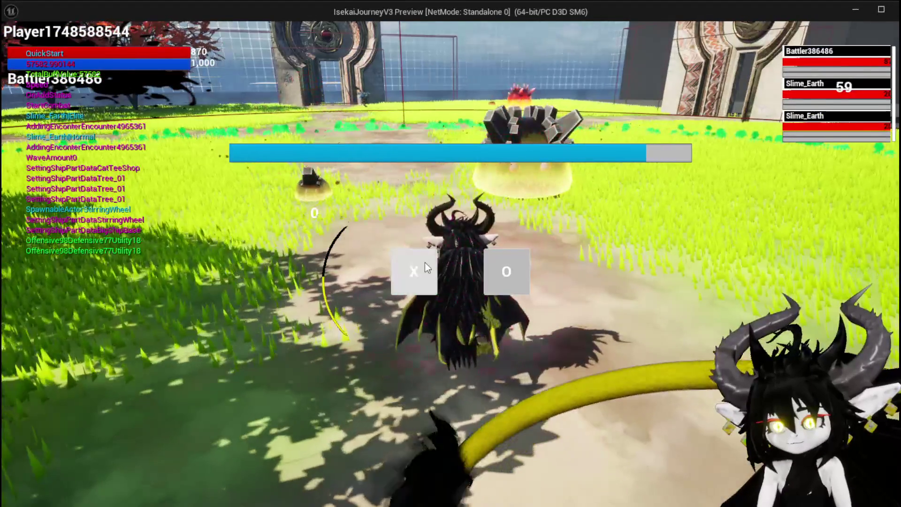
pyautogui.click(414, 274)
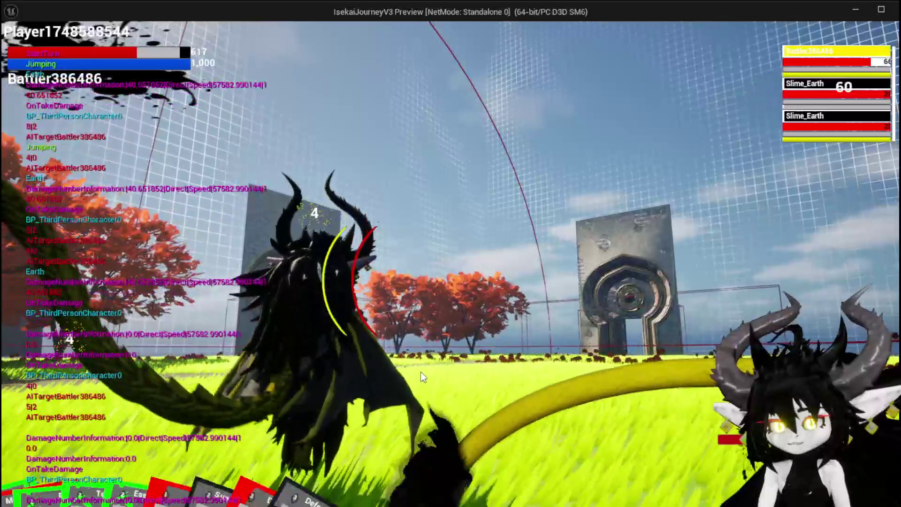
pyautogui.click(33, 474)
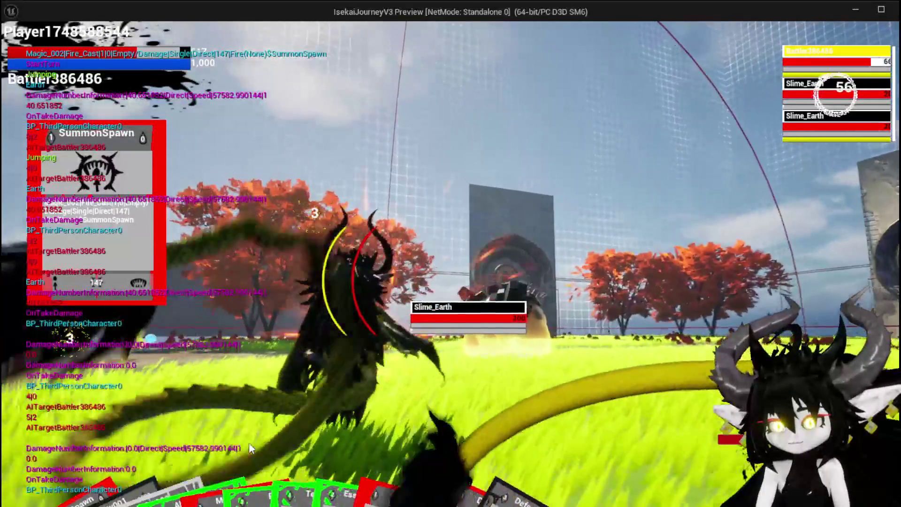
pyautogui.press('e')
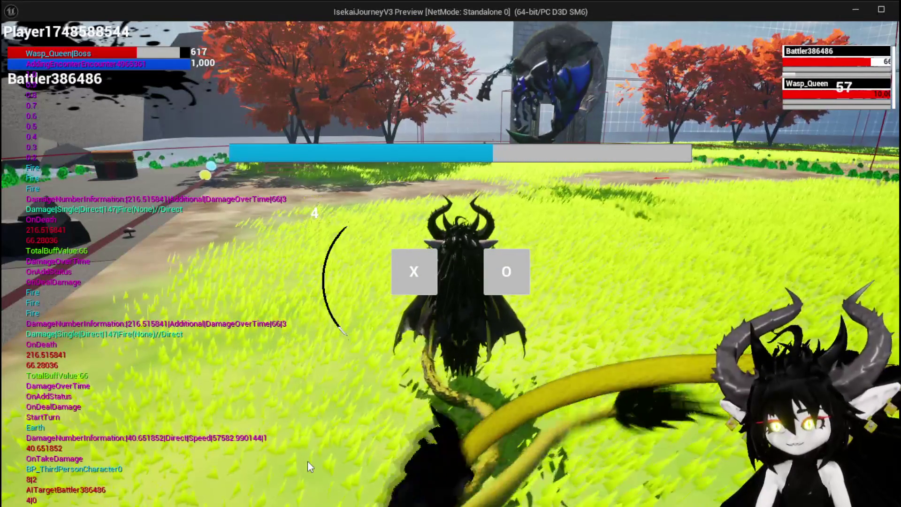
# Fight the Wasp_Queen boss, then delete BP_EnemyActor2 from the level and relaunch the play test.
pyautogui.click(412, 274)
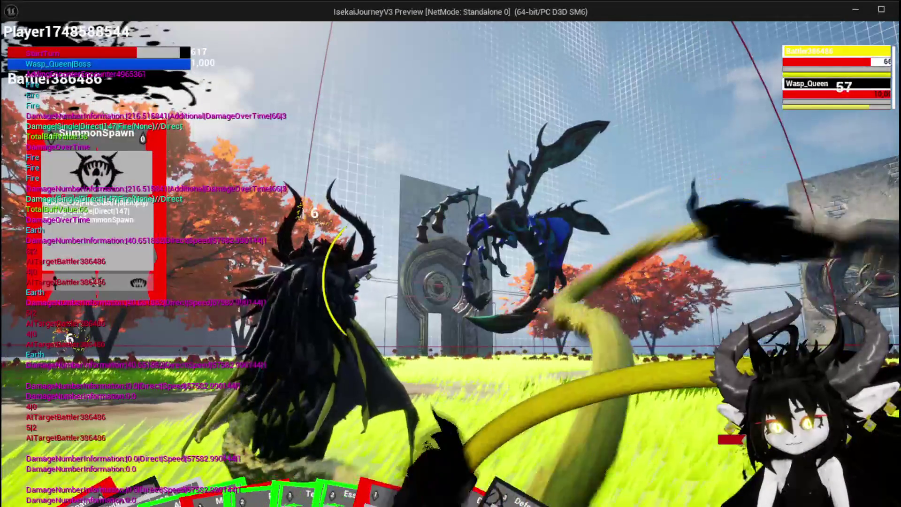
pyautogui.moveTo(601, 428)
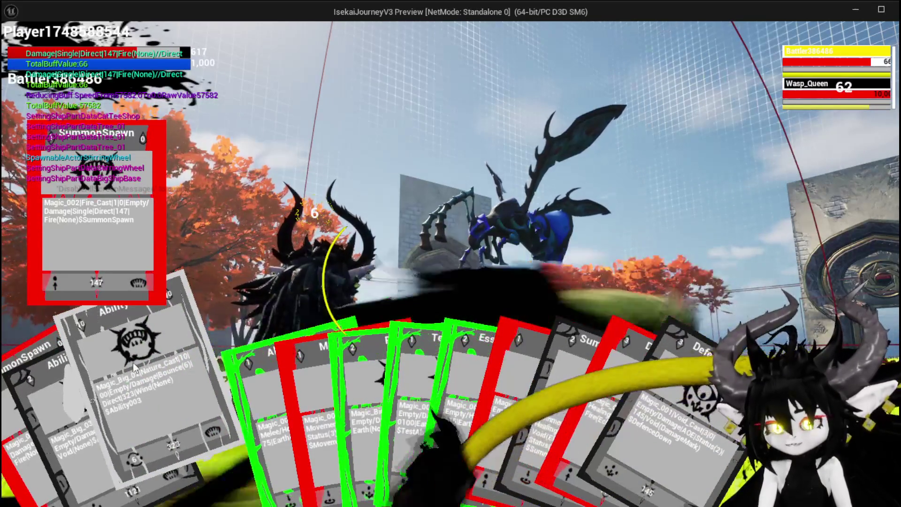
pyautogui.press('Escape')
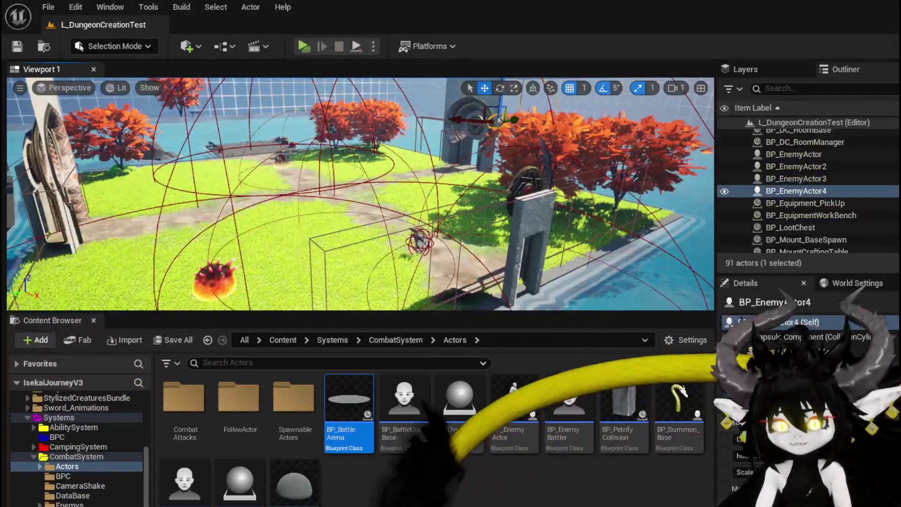
pyautogui.click(433, 244)
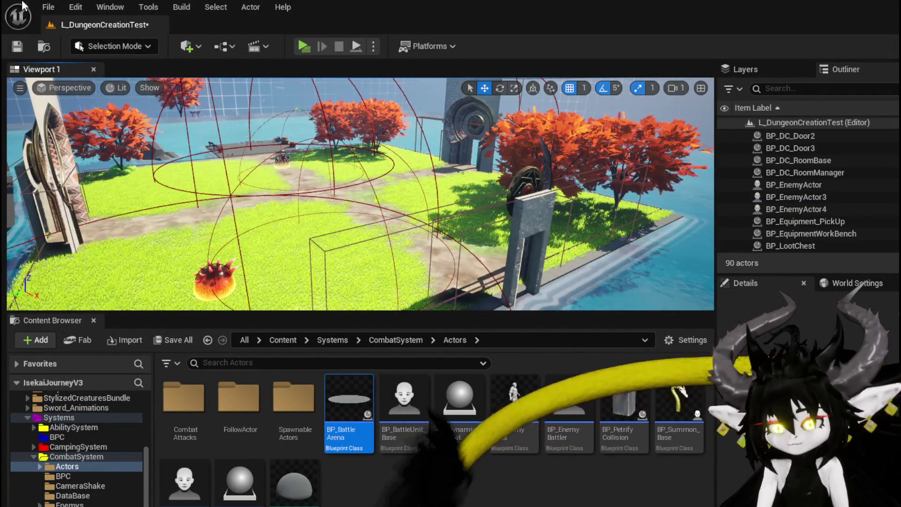
pyautogui.click(305, 51)
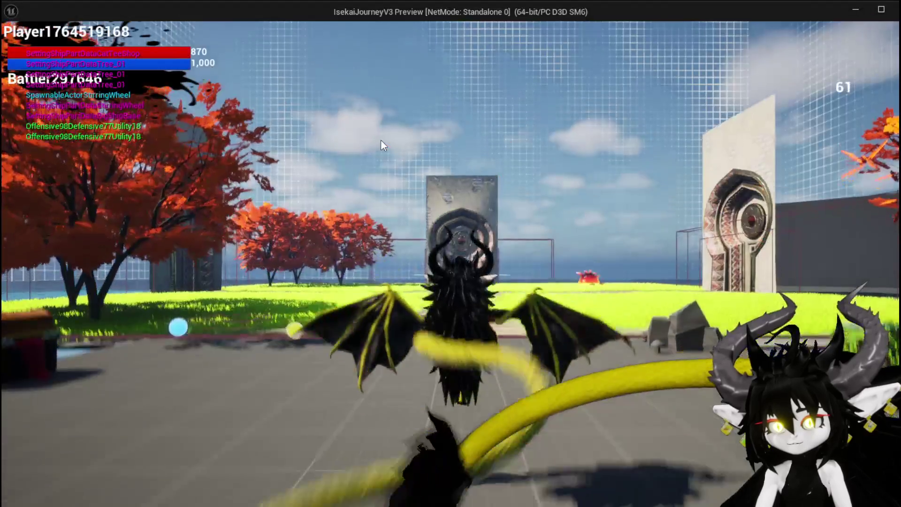
# Fight the spiked slime using jumps and the SummonSpawn card, then stop and save the level.
pyautogui.press('w')
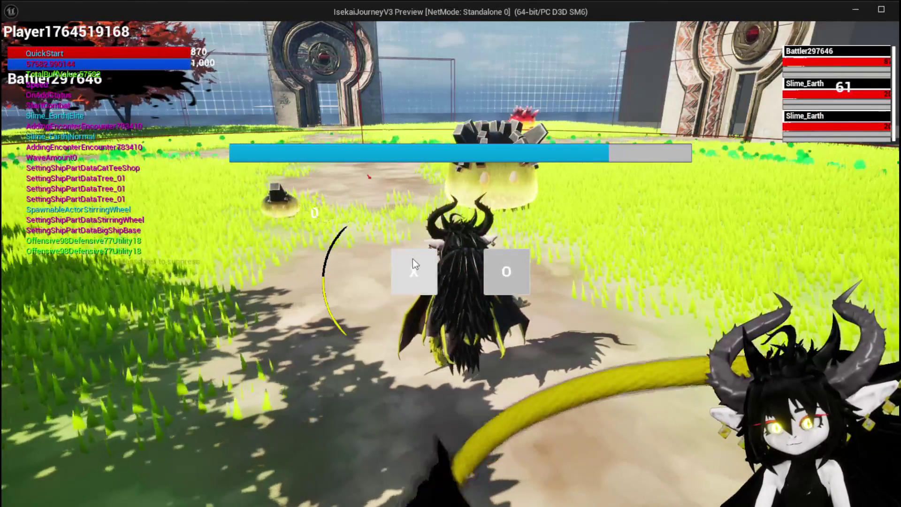
pyautogui.click(413, 262)
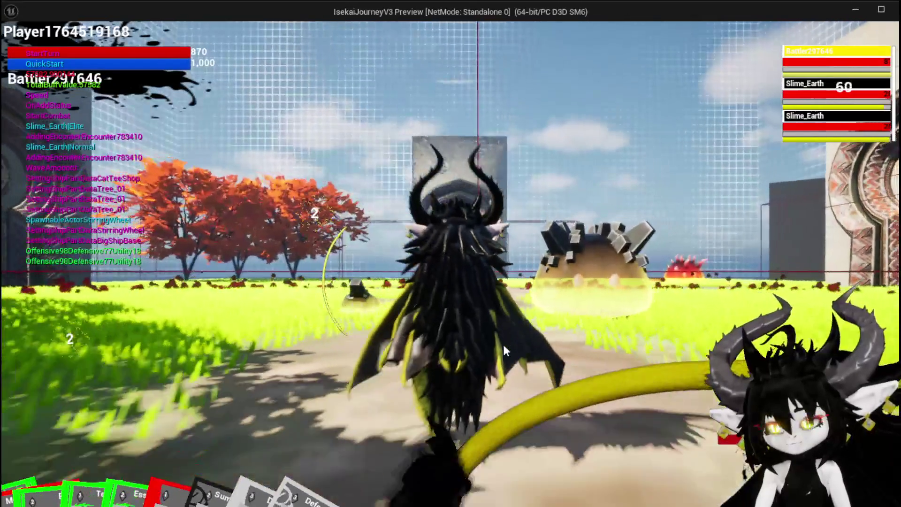
pyautogui.press('space')
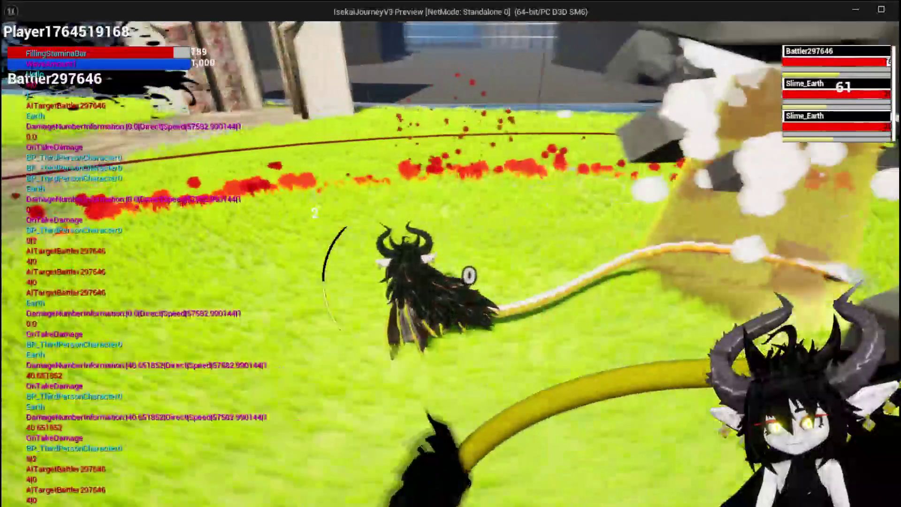
pyautogui.press('w')
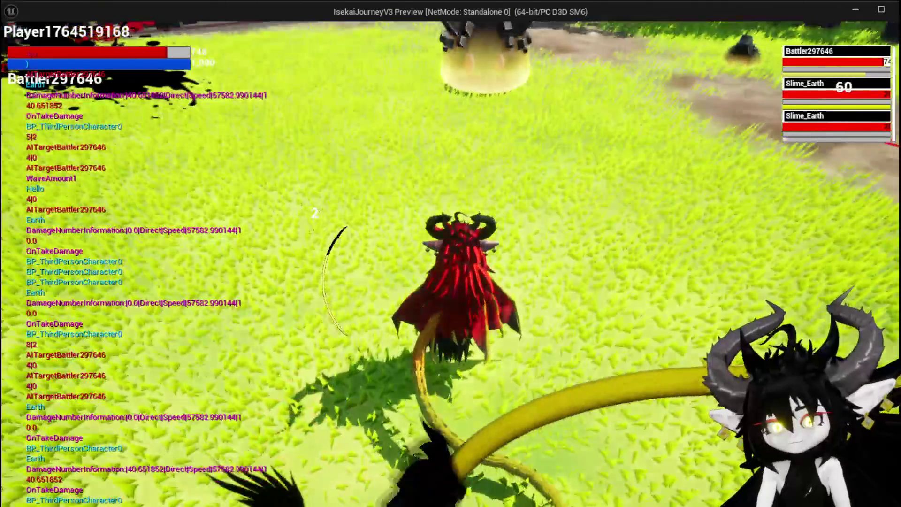
pyautogui.press('w')
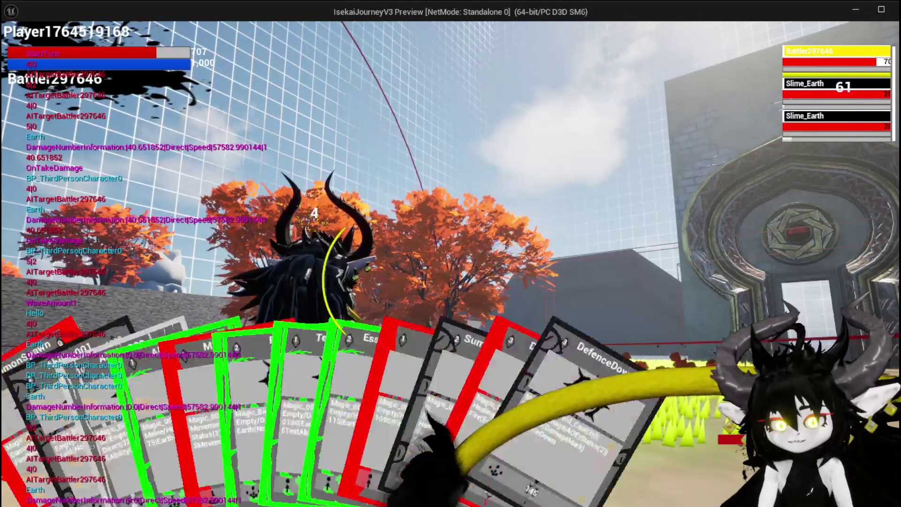
pyautogui.click(49, 501)
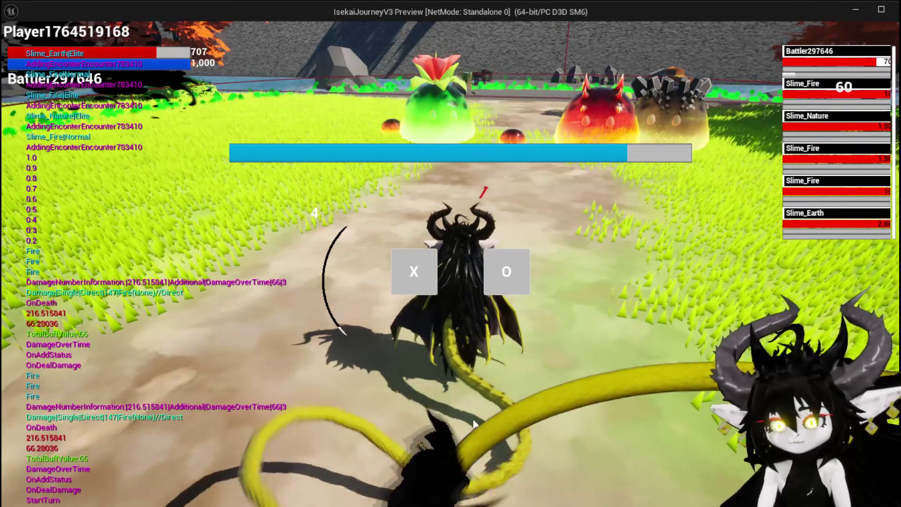
pyautogui.press('Escape')
pyautogui.click(17, 46)
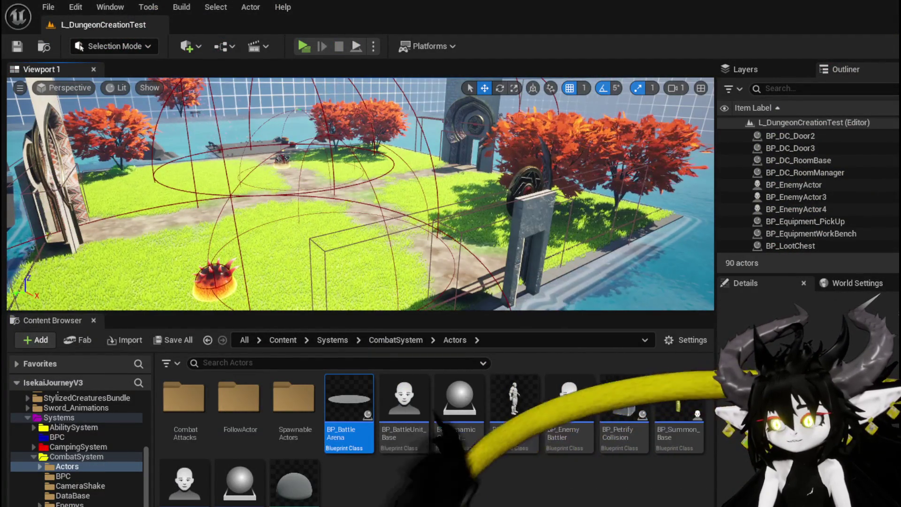
# Select BP_BattleArena's EnteringSphere component and bring its collision settings into view.
pyautogui.press('Return')
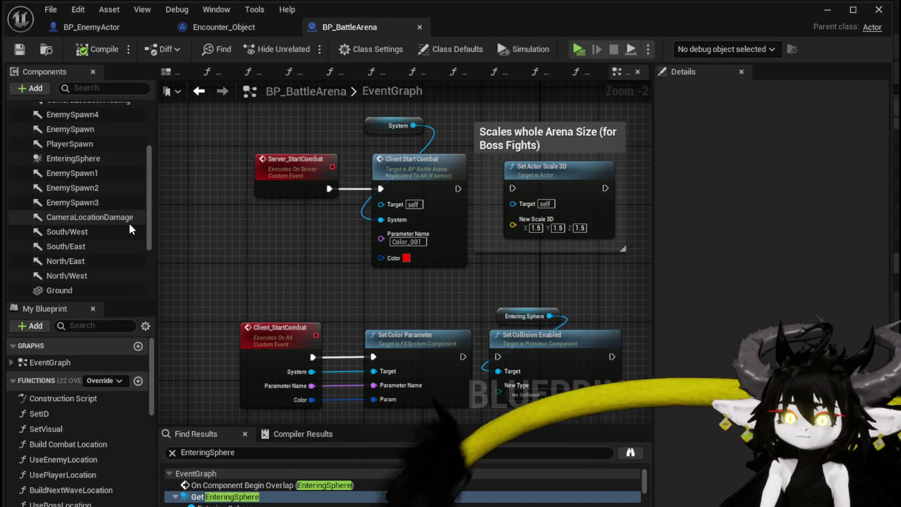
pyautogui.scroll(3, 94, 197)
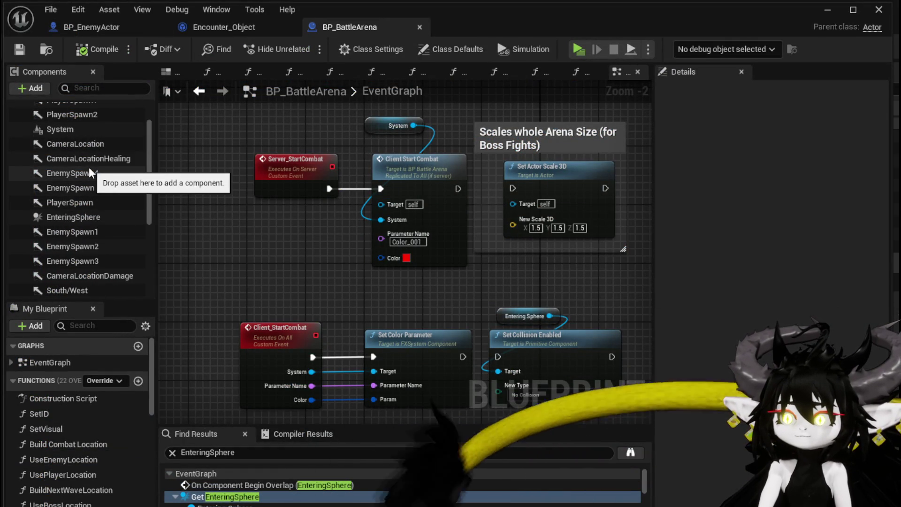
pyautogui.scroll(2, 89, 169)
pyautogui.scroll(-3, 94, 178)
pyautogui.scroll(-1, 97, 183)
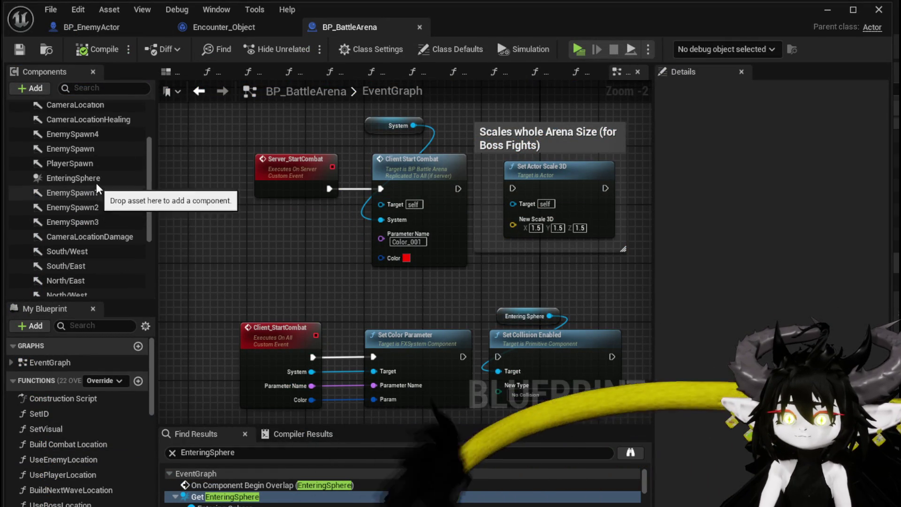
pyautogui.click(87, 178)
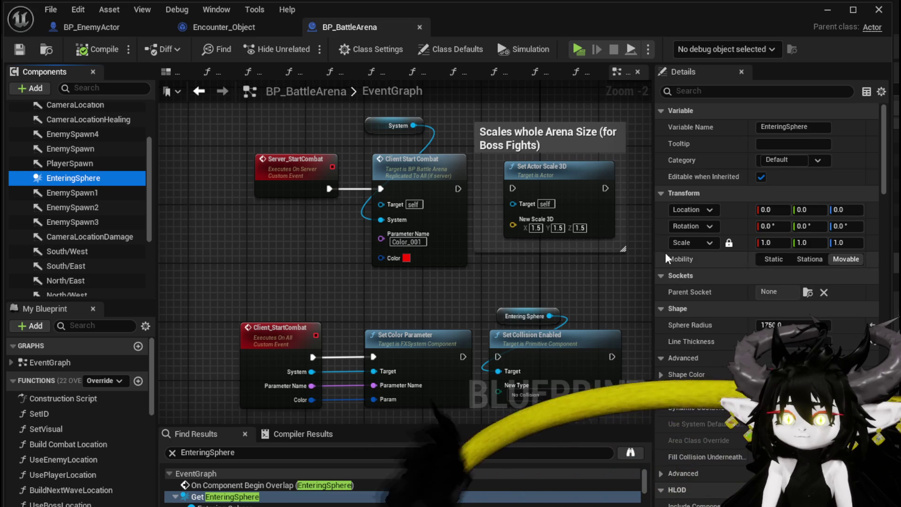
pyautogui.scroll(-10, 672, 244)
pyautogui.scroll(-10, 675, 230)
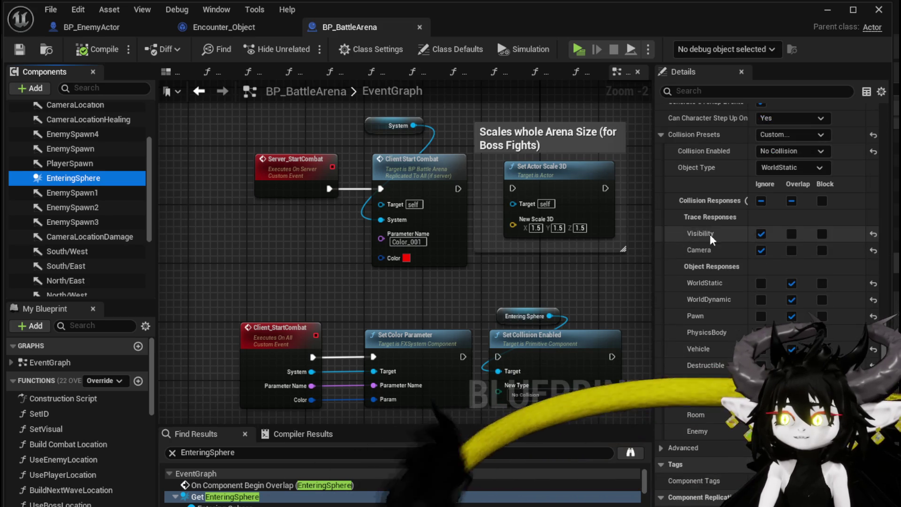
# Set EnteringSphere to Ignore WorldStatic, WorldDynamic, Pawn and PhysicsBody, then compile.
pyautogui.click(784, 167)
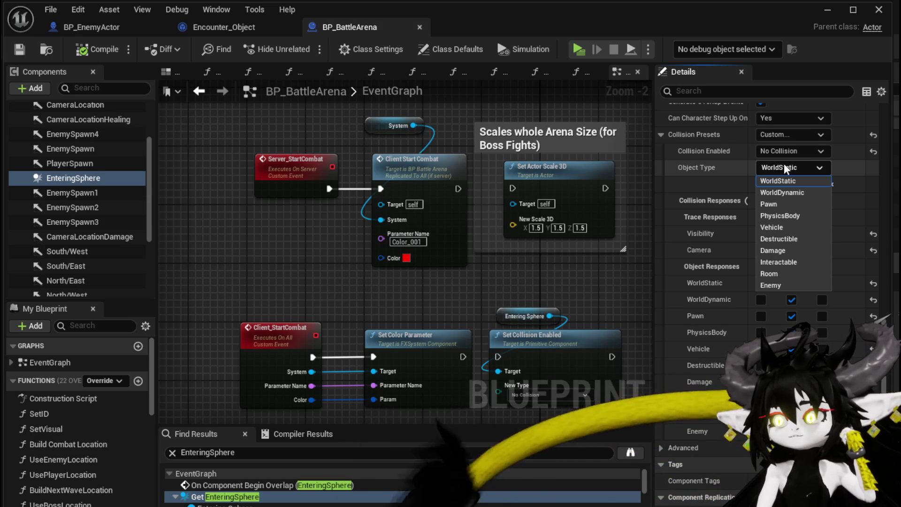
pyautogui.click(784, 164)
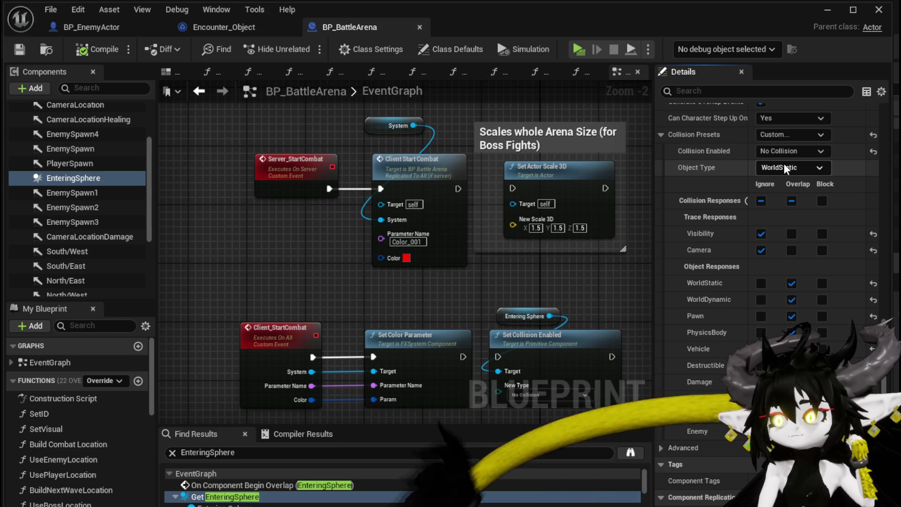
pyautogui.moveTo(761, 284); pyautogui.dragTo(762, 368)
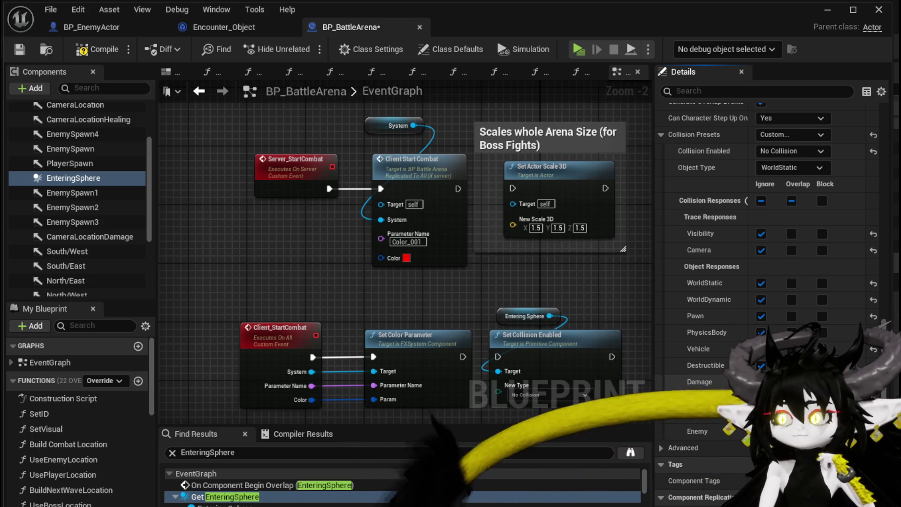
pyautogui.click(97, 48)
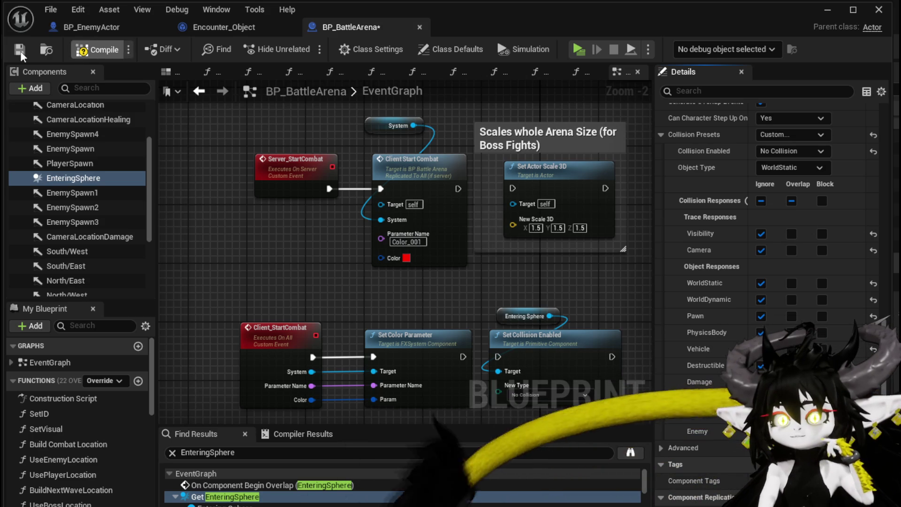
# Compile and save BP_BattleArena, then frame its On Component Begin Overlap (EnteringSphere) logic.
pyautogui.click(19, 49)
pyautogui.scroll(-3, 709, 187)
pyautogui.scroll(-1, 702, 176)
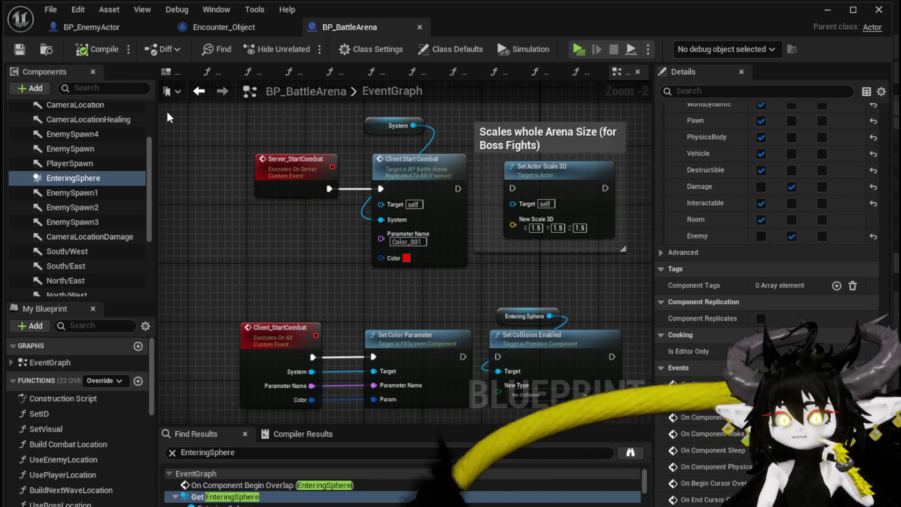
pyautogui.click(760, 384)
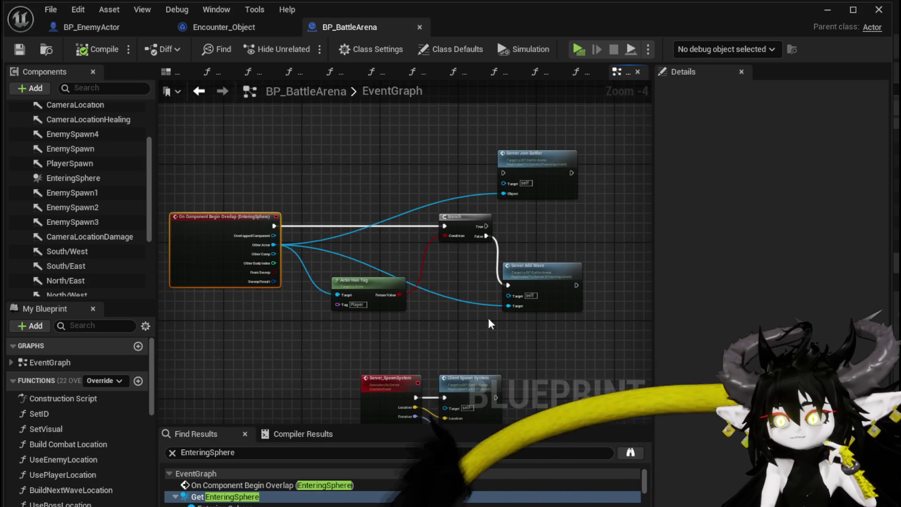
pyautogui.scroll(2, 440, 318)
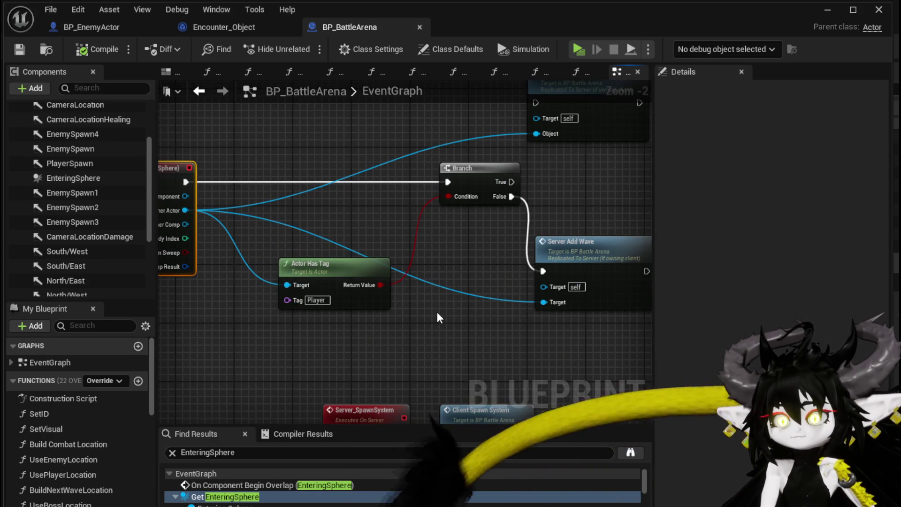
pyautogui.scroll(-1, 438, 313)
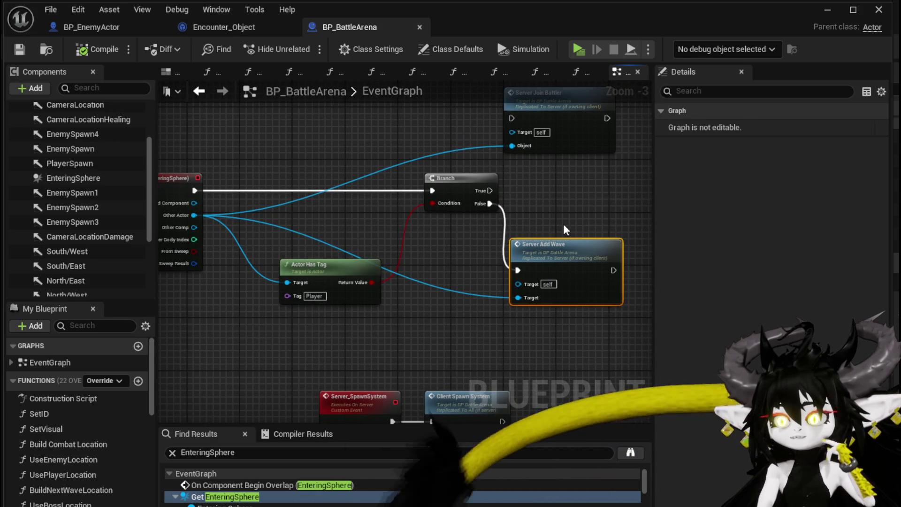
pyautogui.moveTo(569, 229); pyautogui.dragTo(599, 241)
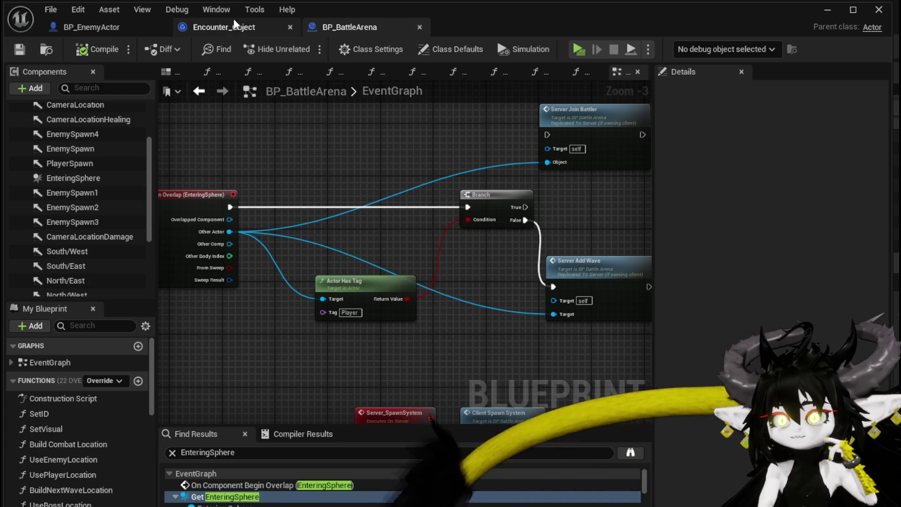
pyautogui.click(113, 26)
# Flip between the BP_BattleArena and BP_EnemyActor graphs, settling on BP_EnemyActor.
pyautogui.scroll(-2, 376, 182)
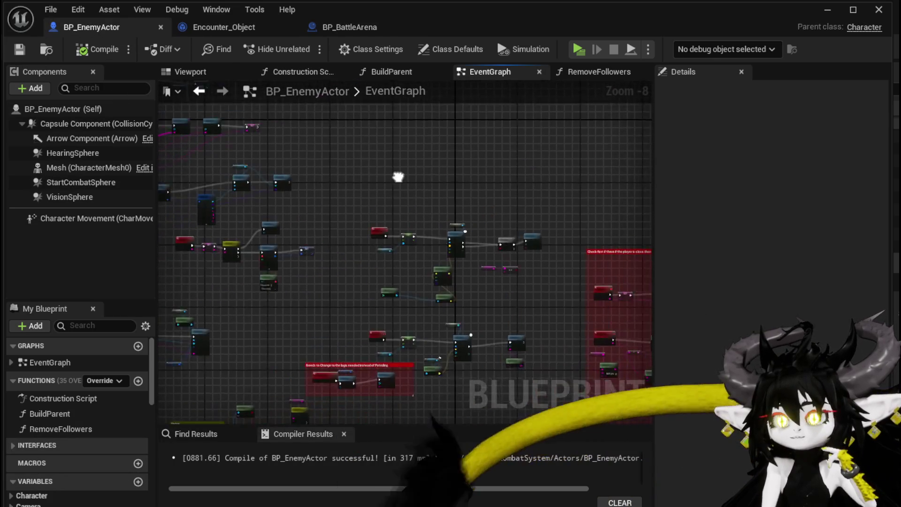
pyautogui.scroll(3, 342, 275)
pyautogui.scroll(-1, 342, 274)
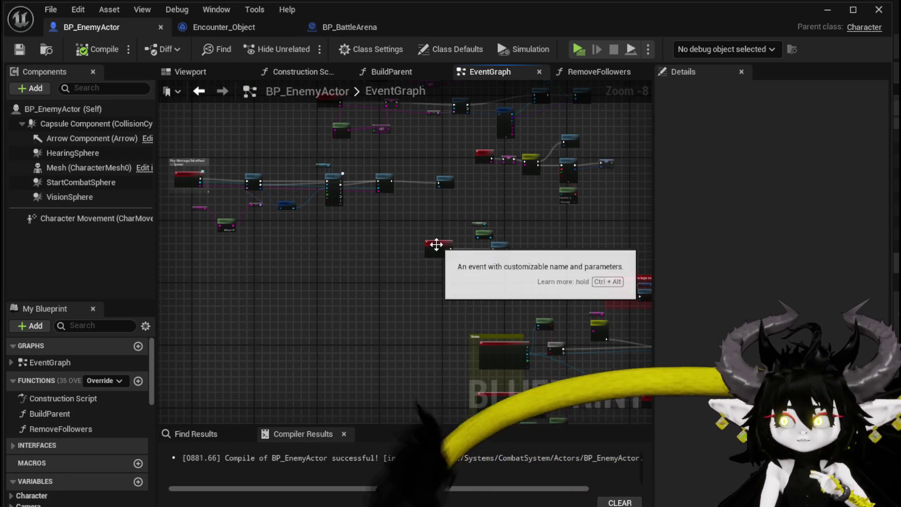
pyautogui.click(362, 26)
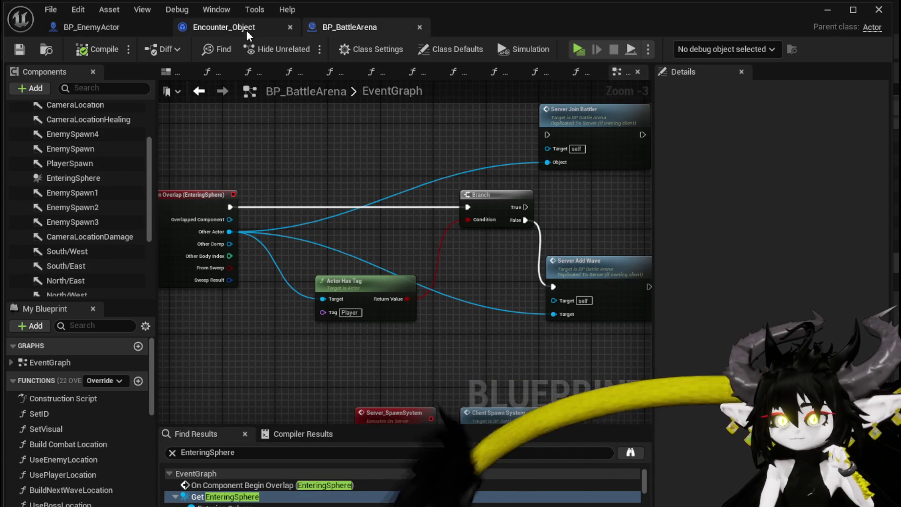
pyautogui.click(75, 26)
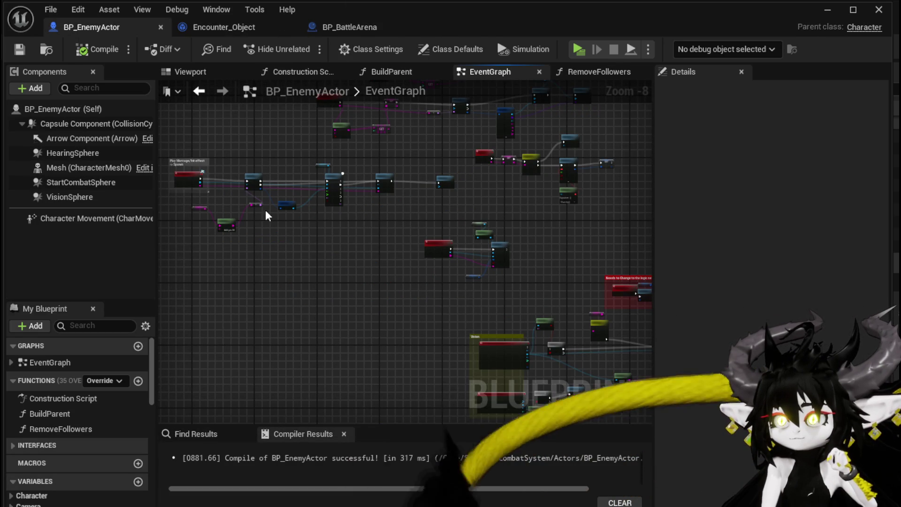
# Inspect BP_EnemyActor's Arena-tag capsule overlap check, then launch a standalone play test.
pyautogui.click(180, 176)
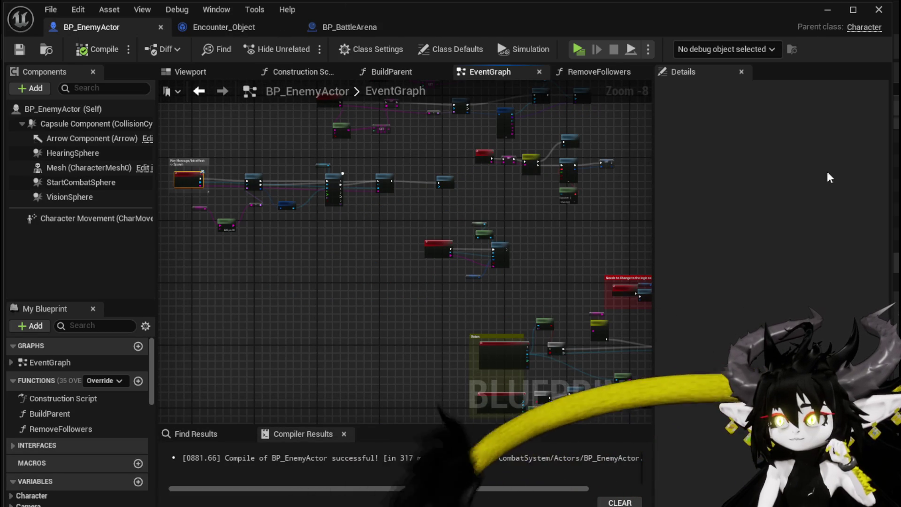
pyautogui.scroll(4, 187, 177)
pyautogui.scroll(-4, 289, 172)
pyautogui.moveTo(202, 242)
pyautogui.mouseDown()
pyautogui.moveTo(235, 225)
pyautogui.moveTo(277, 143)
pyautogui.moveTo(282, 262)
pyautogui.moveTo(338, 291)
pyautogui.mouseUp()
pyautogui.scroll(-4, 291, 243)
pyautogui.scroll(5, 348, 302)
pyautogui.scroll(4, 348, 302)
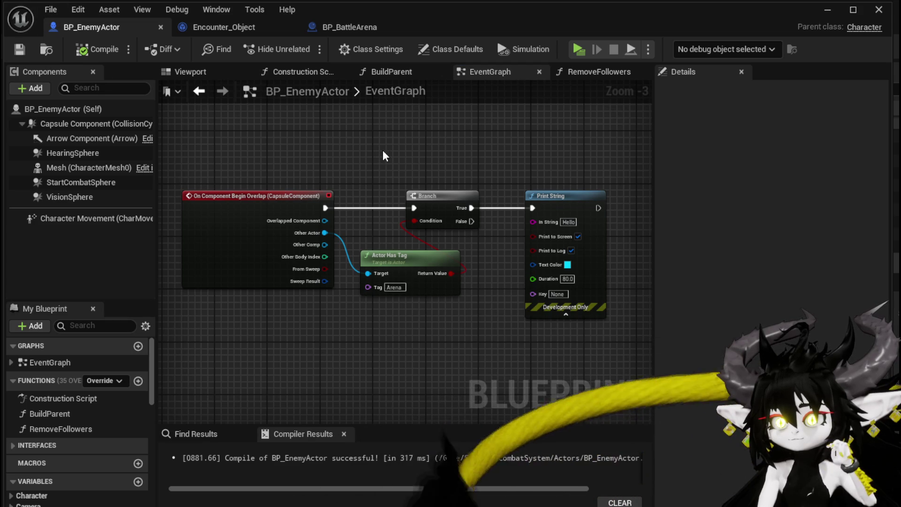
pyautogui.click(827, 9)
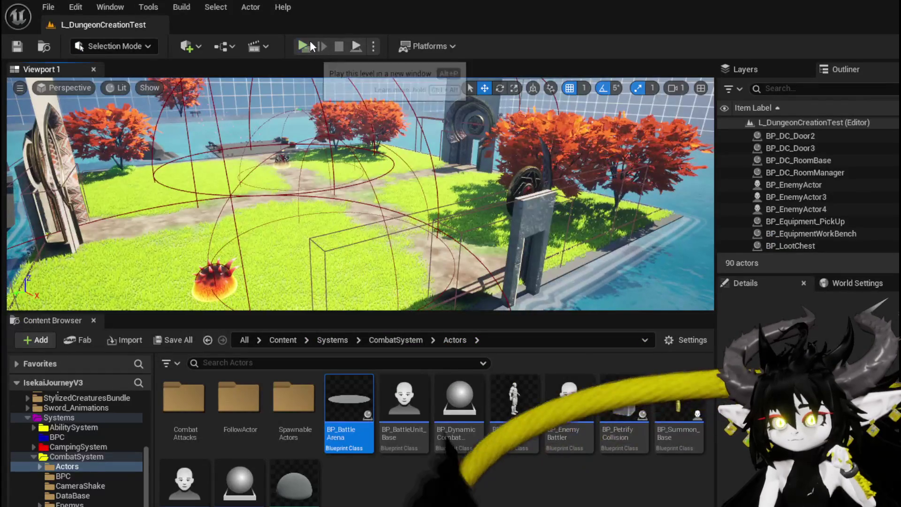
pyautogui.press('w')
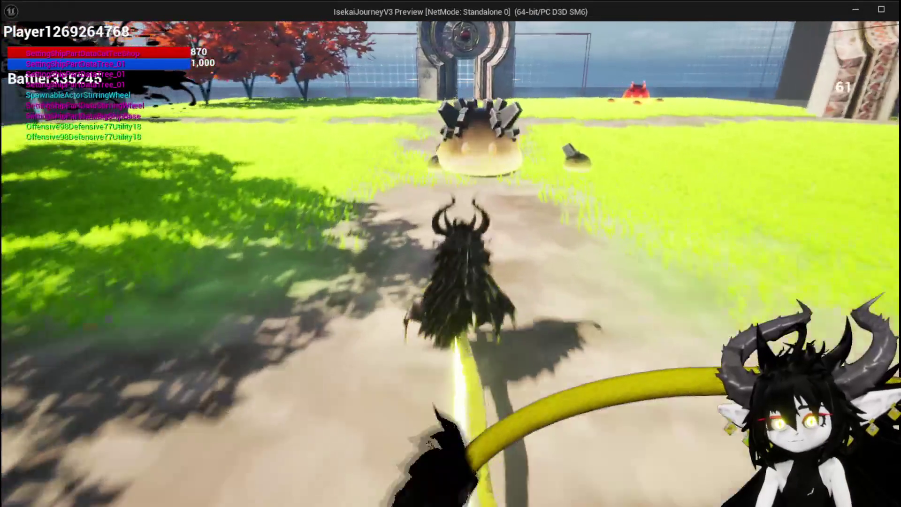
pyautogui.press('w')
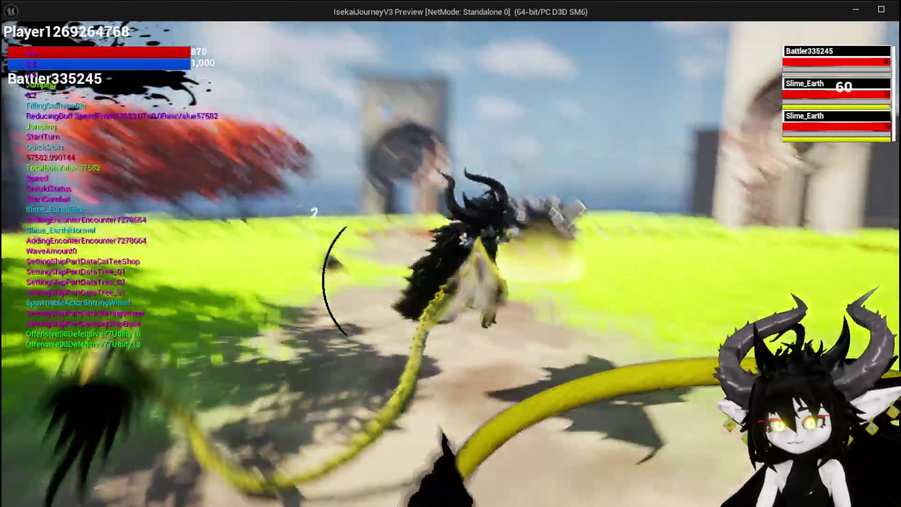
pyautogui.press('Escape')
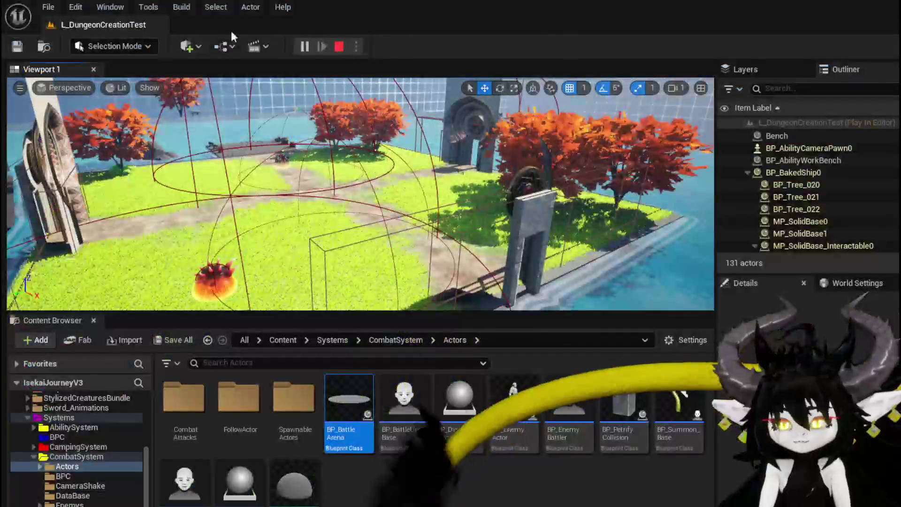
pyautogui.hotkey('ctrl', 's')
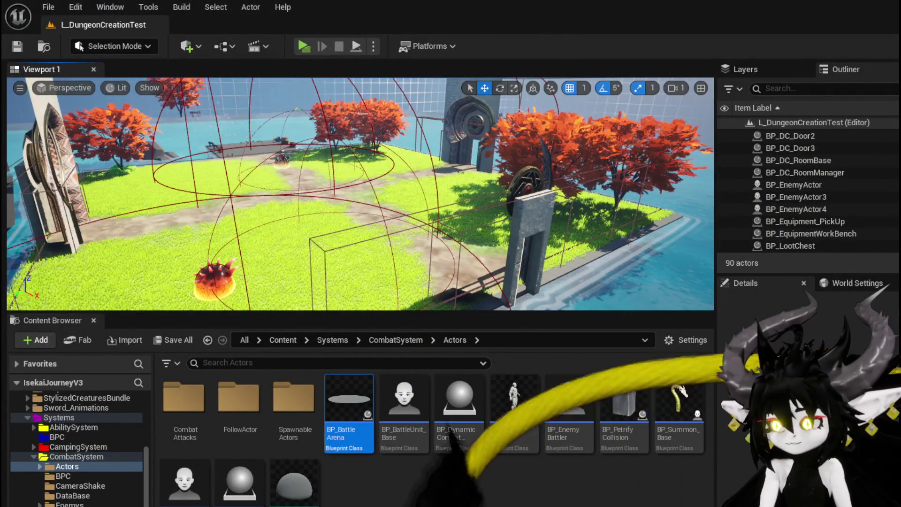
# Return to BP_BattleArena and select EnteringSphere to reach its collision properties.
pyautogui.hotkey('alt', 'Tab')
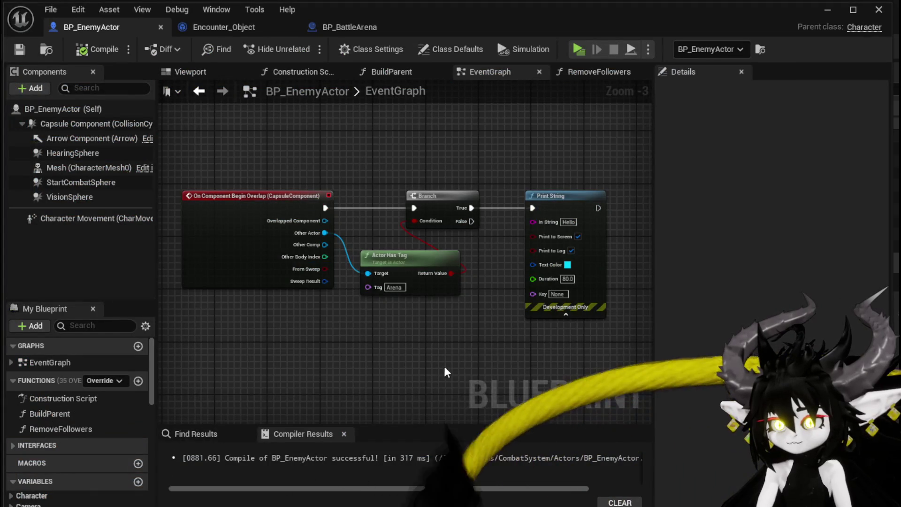
pyautogui.click(352, 26)
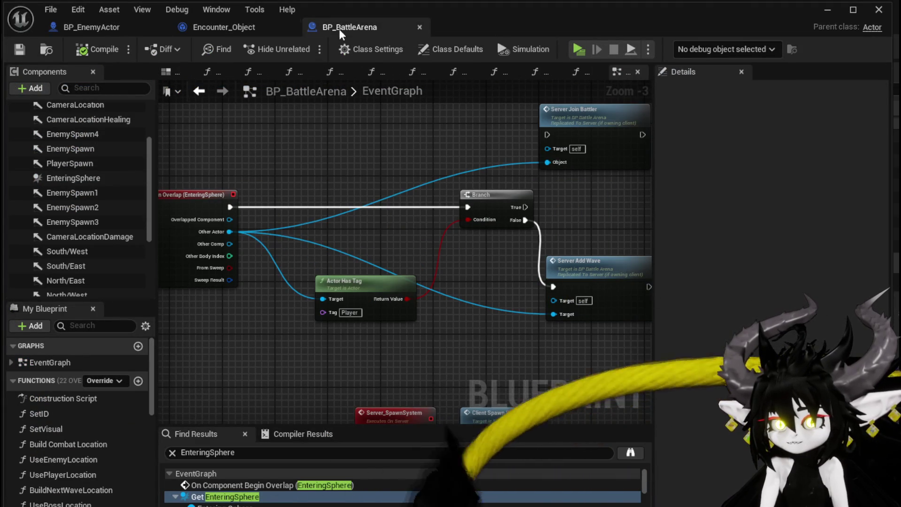
pyautogui.click(238, 26)
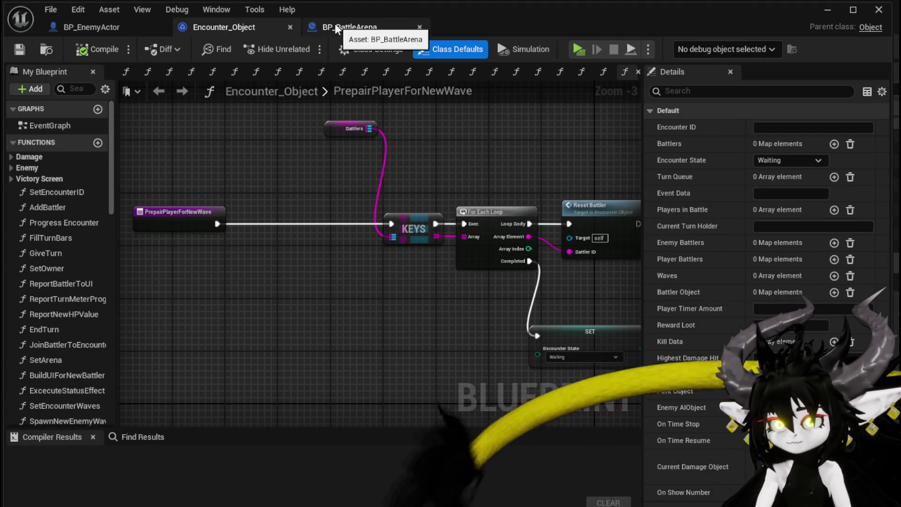
pyautogui.click(350, 27)
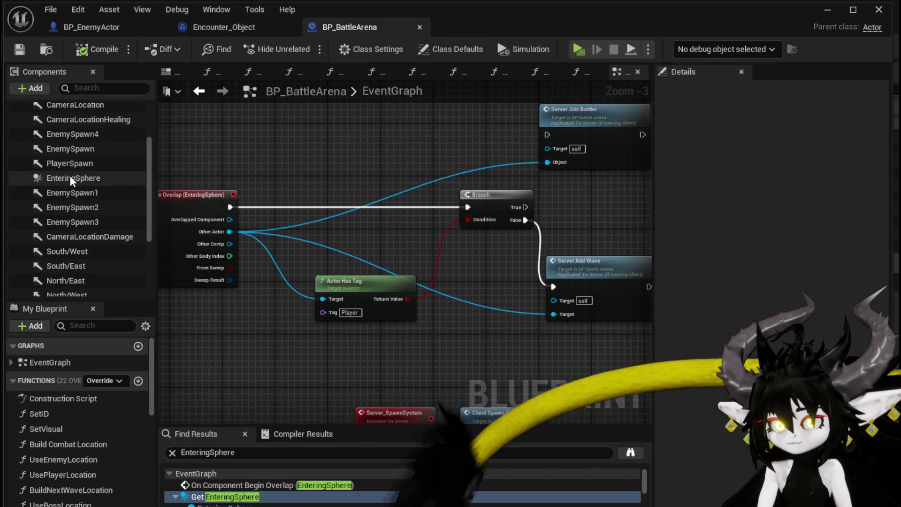
pyautogui.click(69, 176)
pyautogui.scroll(-15, 805, 334)
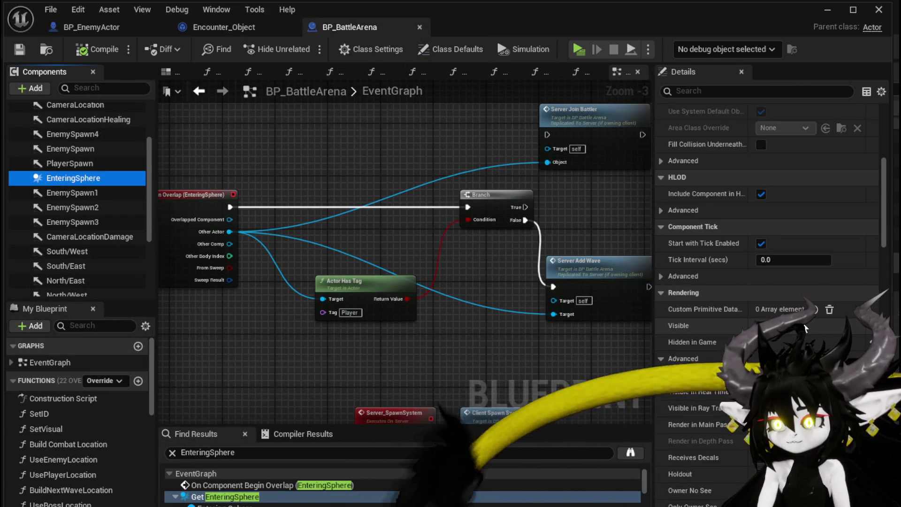
pyautogui.scroll(-10, 805, 326)
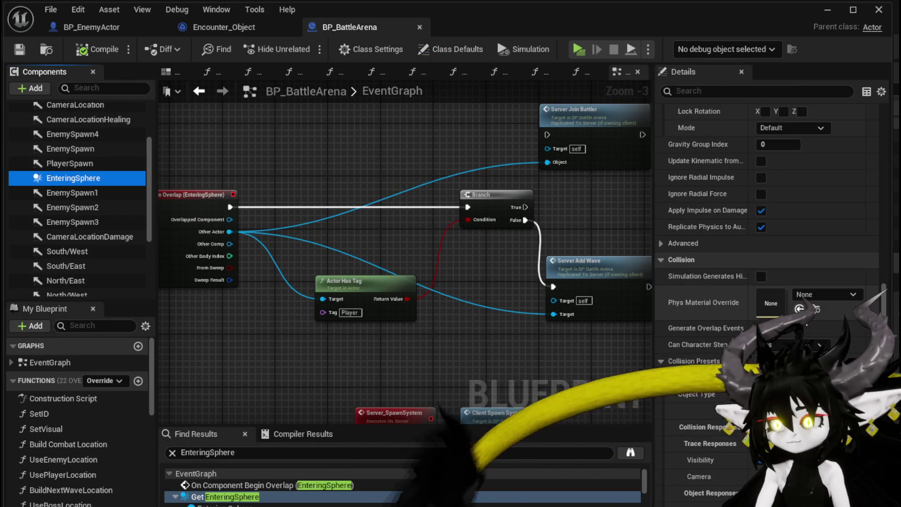
pyautogui.scroll(-4, 798, 329)
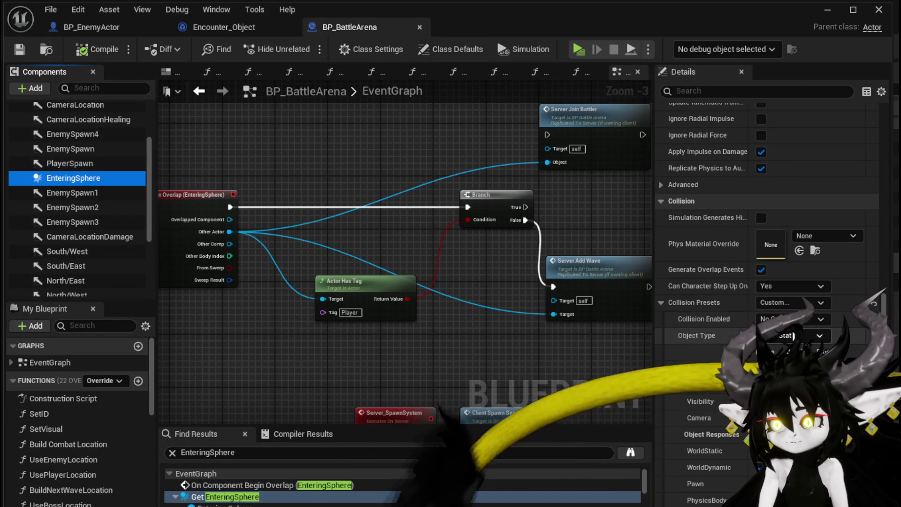
# Change EnteringSphere's collision Object Type, save BP_BattleArena, and start a play test.
pyautogui.click(789, 352)
pyautogui.click(21, 49)
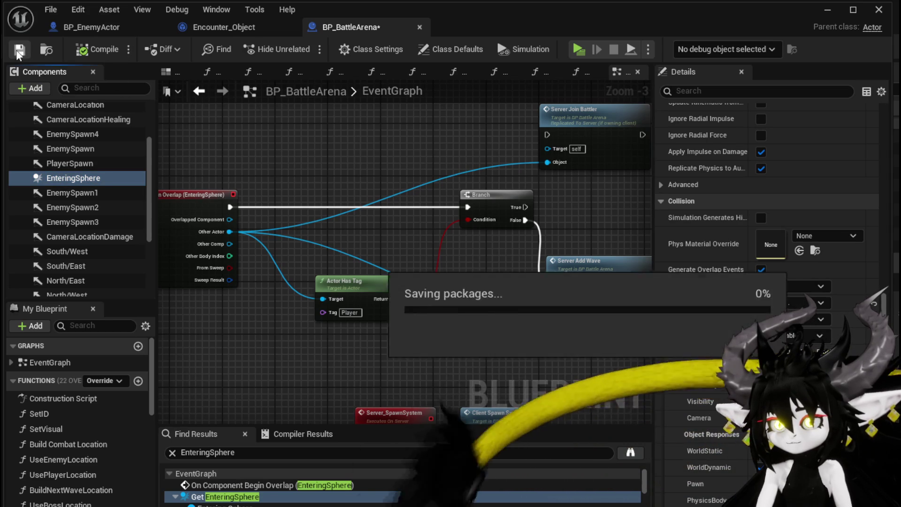
pyautogui.click(823, 14)
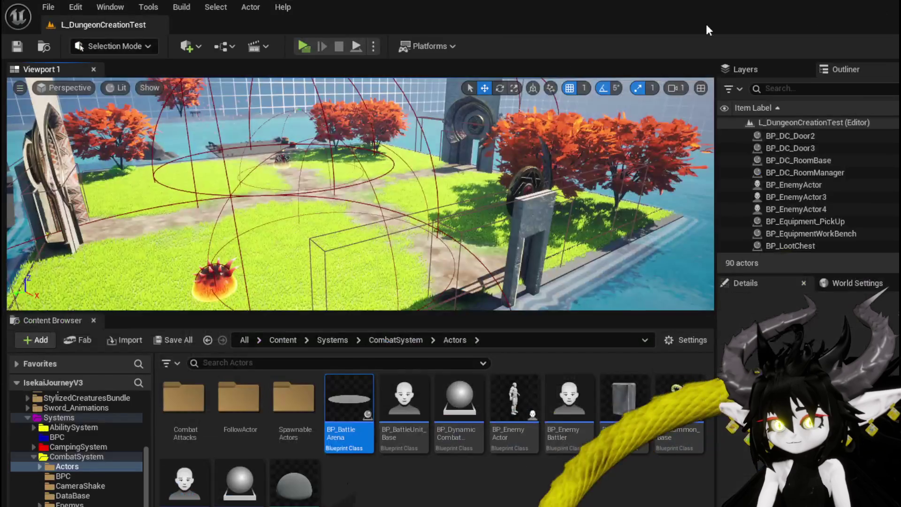
pyautogui.click(298, 43)
# Walk forward into the spiked earth slime to trigger a battle against two Slime_Earth enemies.
pyautogui.press('w')
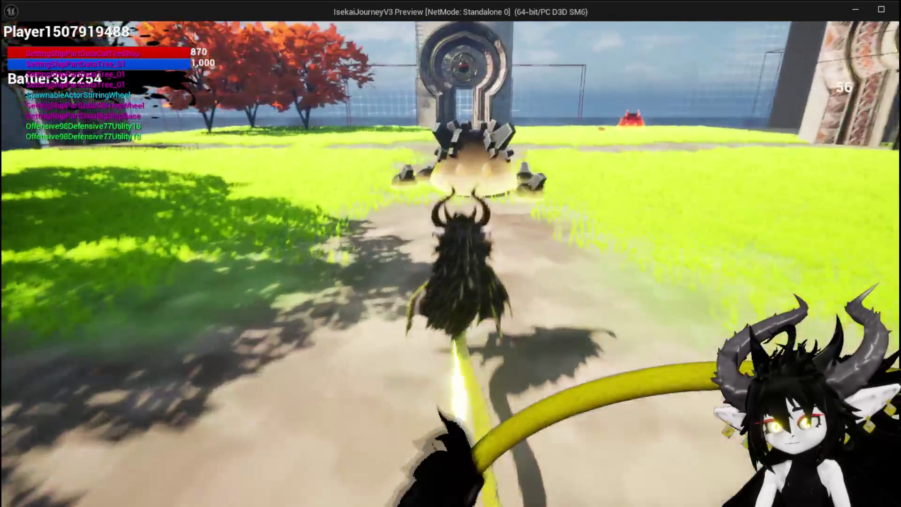
pyautogui.press('w')
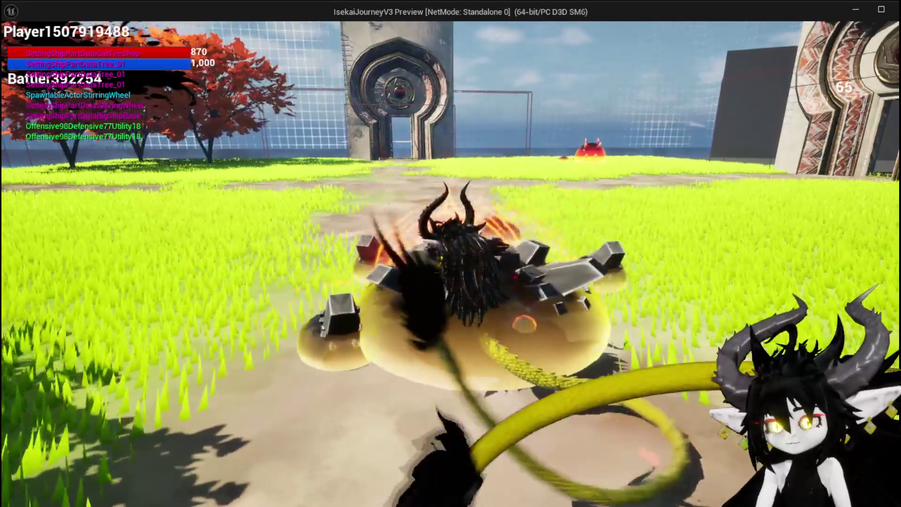
pyautogui.press('w')
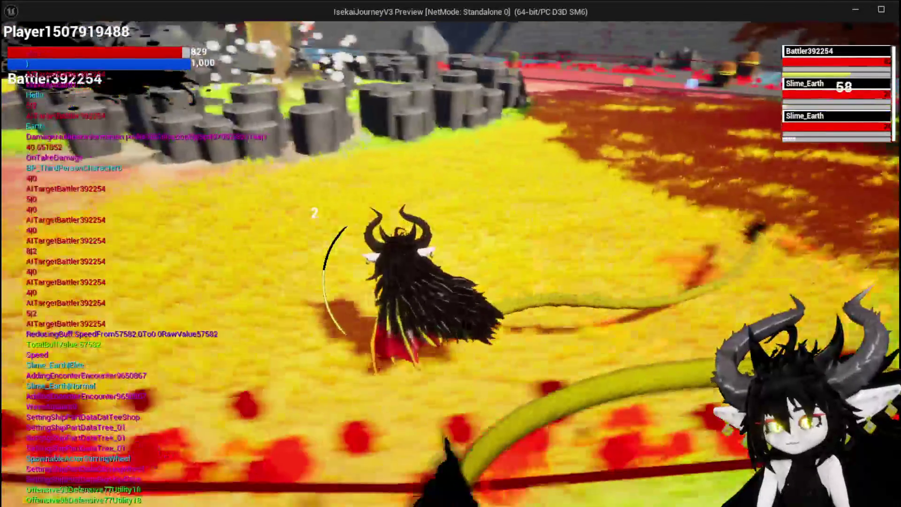
# Run and jump across the grass and stone pavement until the card hand, including DefenceDown, appears.
pyautogui.press('w')
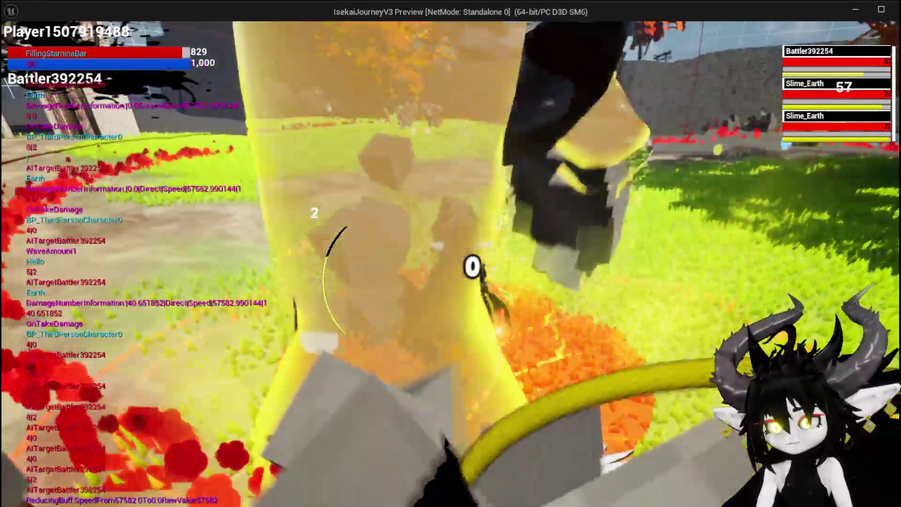
pyautogui.press('w')
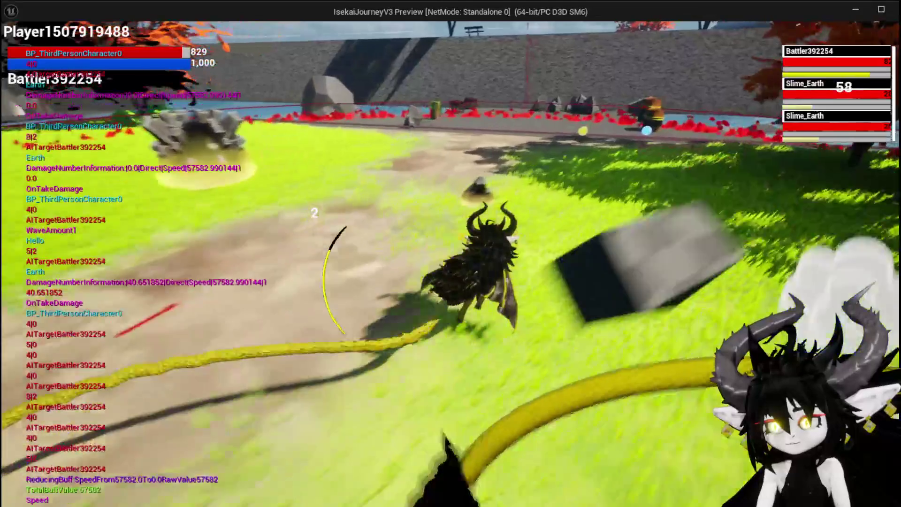
pyautogui.press('w')
pyautogui.press('space')
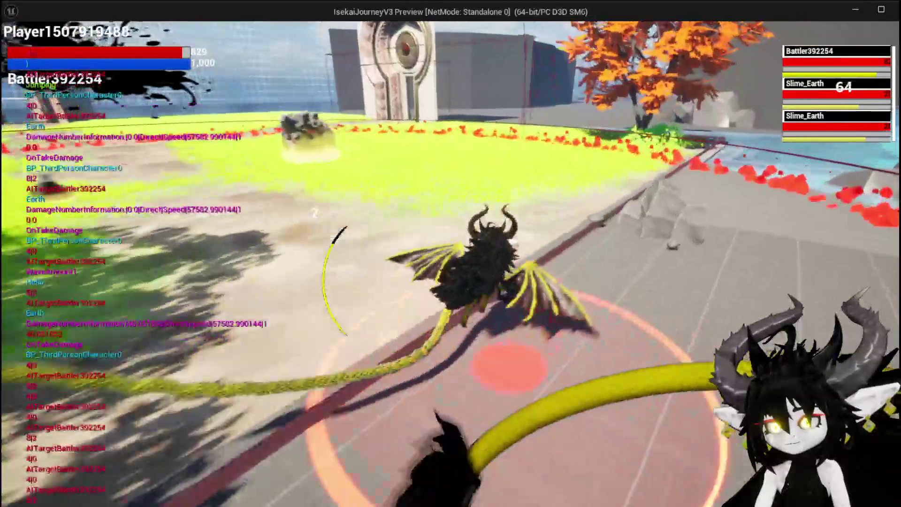
pyautogui.press('w')
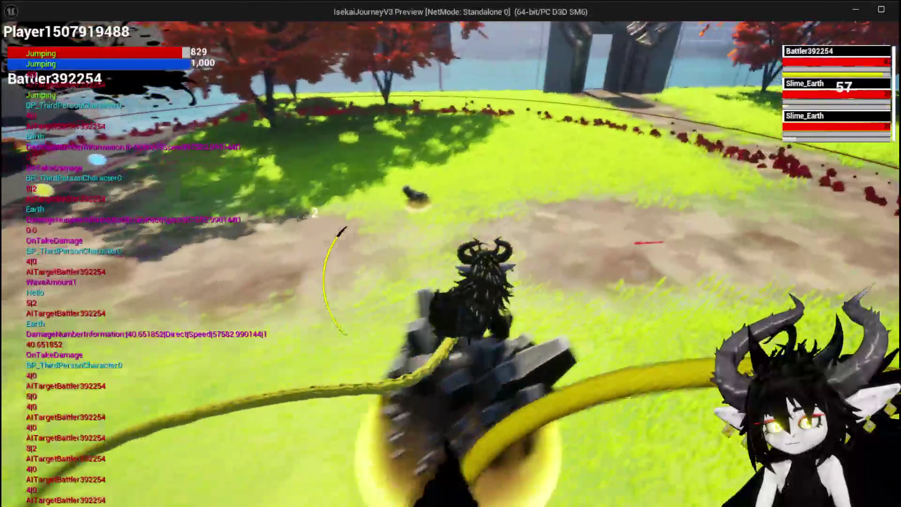
pyautogui.press('w')
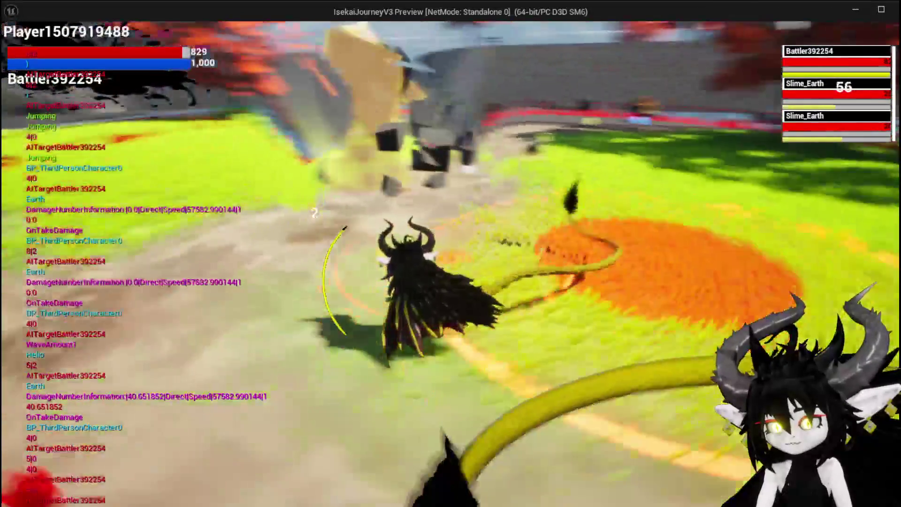
pyautogui.press('w')
pyautogui.press('space')
pyautogui.press('w')
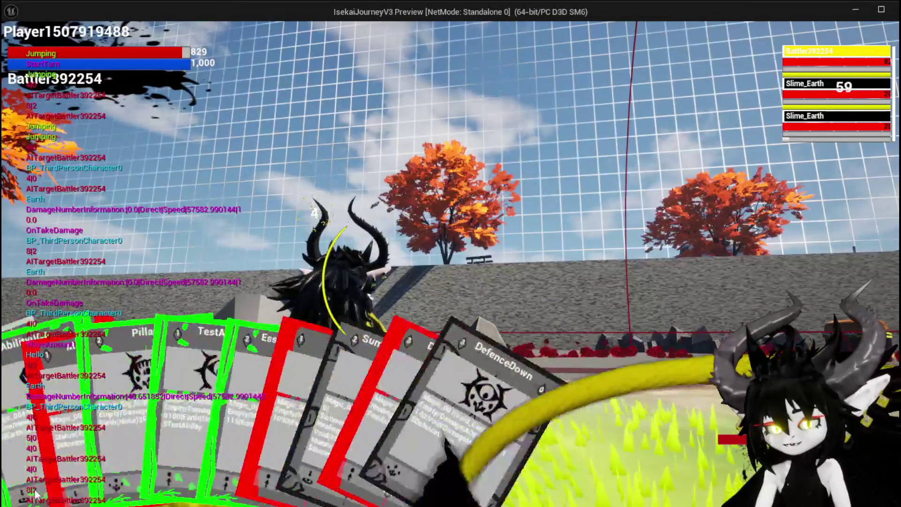
# Play the SummonSpawn card, switch to another slime target with E, and dismiss the timed prompt.
pyautogui.click(37, 469)
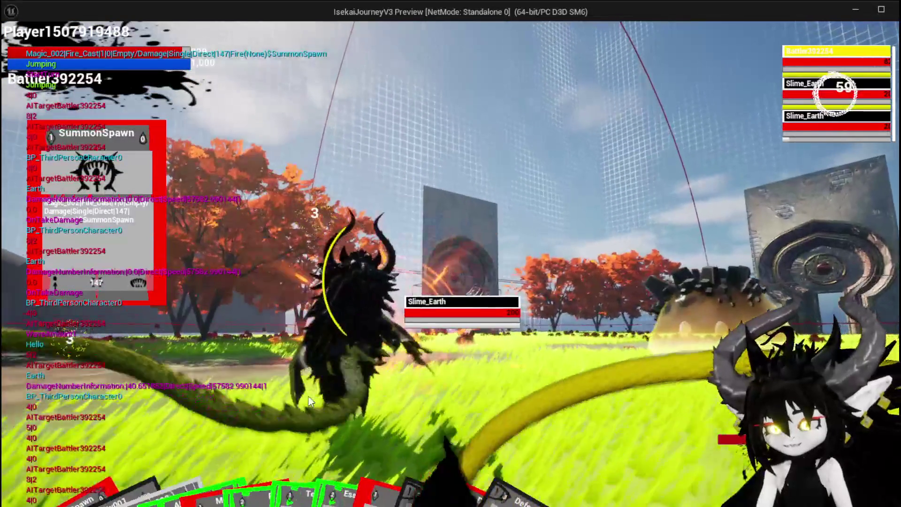
pyautogui.press('e')
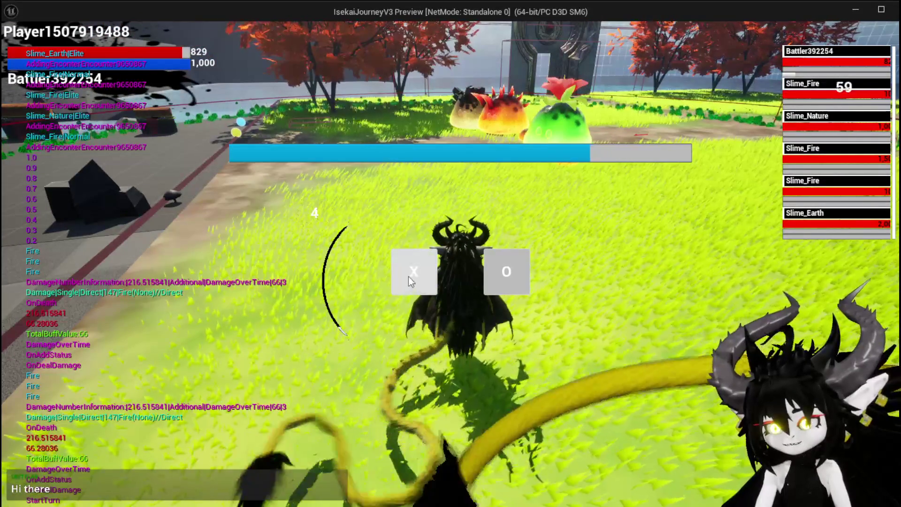
pyautogui.click(415, 274)
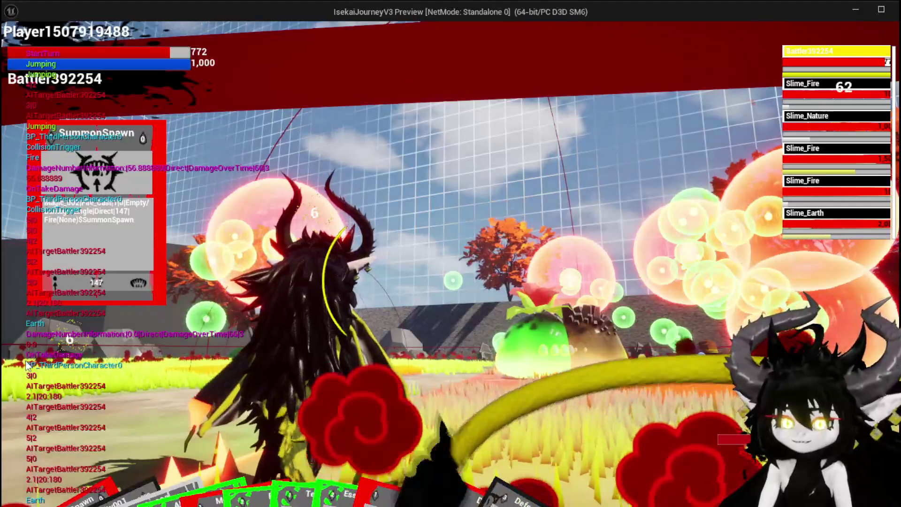
# Play the DefenceUp card, then the Pillar card on the slimes.
pyautogui.moveTo(443, 475)
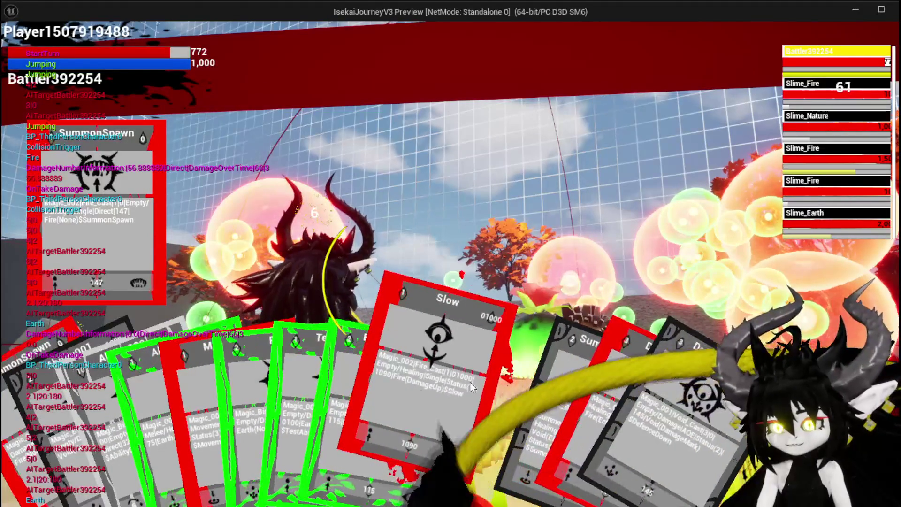
pyautogui.moveTo(529, 441)
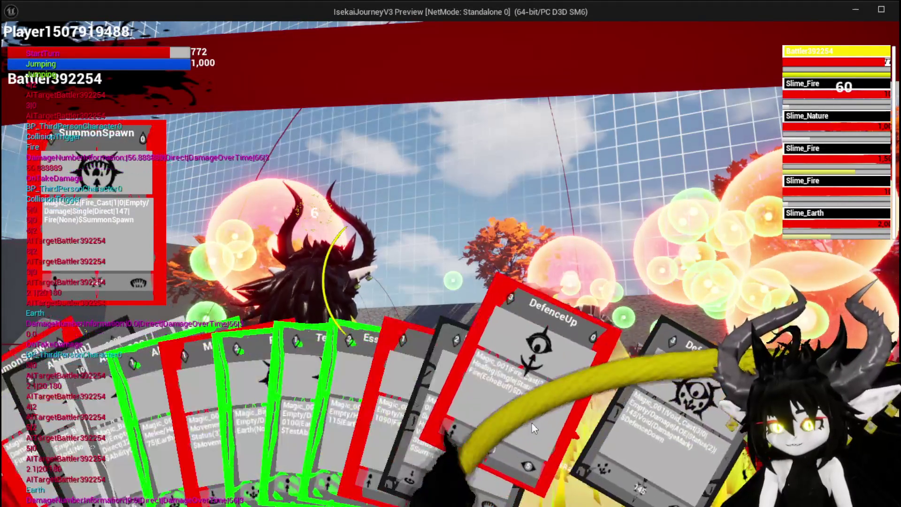
pyautogui.click(531, 404)
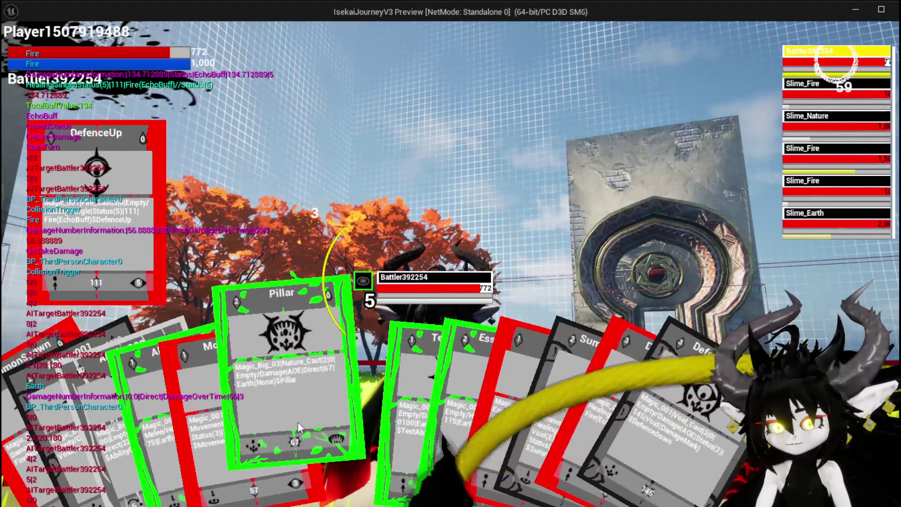
pyautogui.click(299, 427)
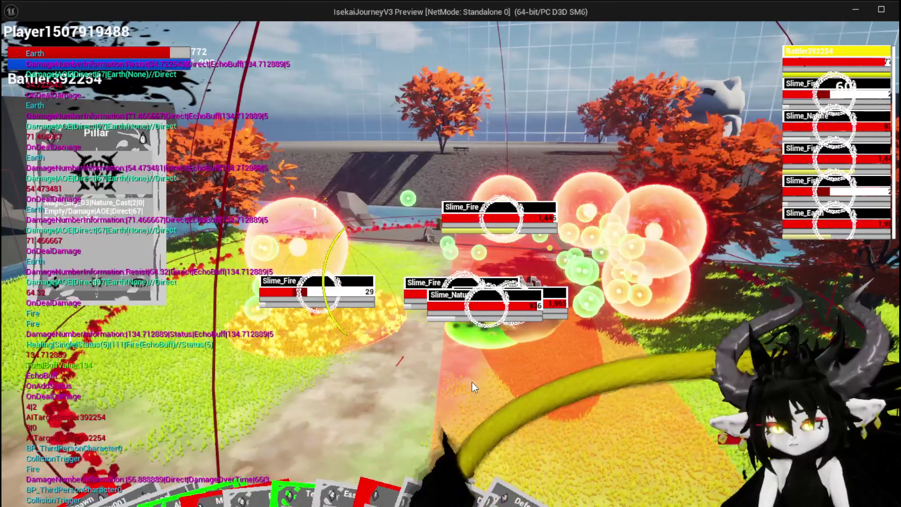
# End the Play-In-Editor session and return to the level editor.
pyautogui.moveTo(455, 419)
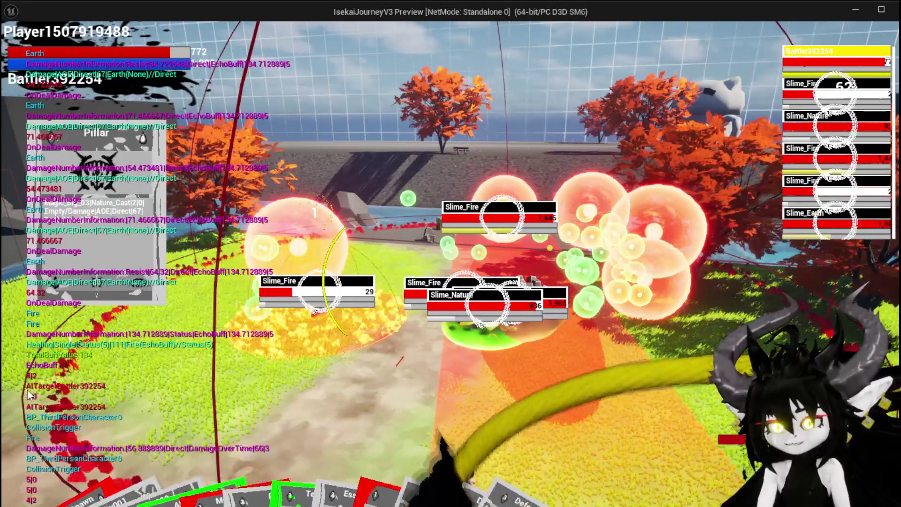
pyautogui.moveTo(158, 449)
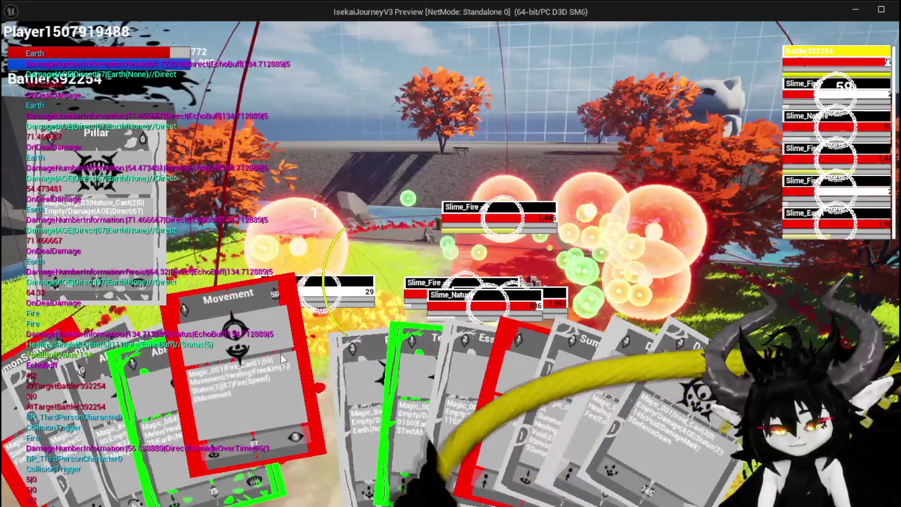
pyautogui.press('Escape')
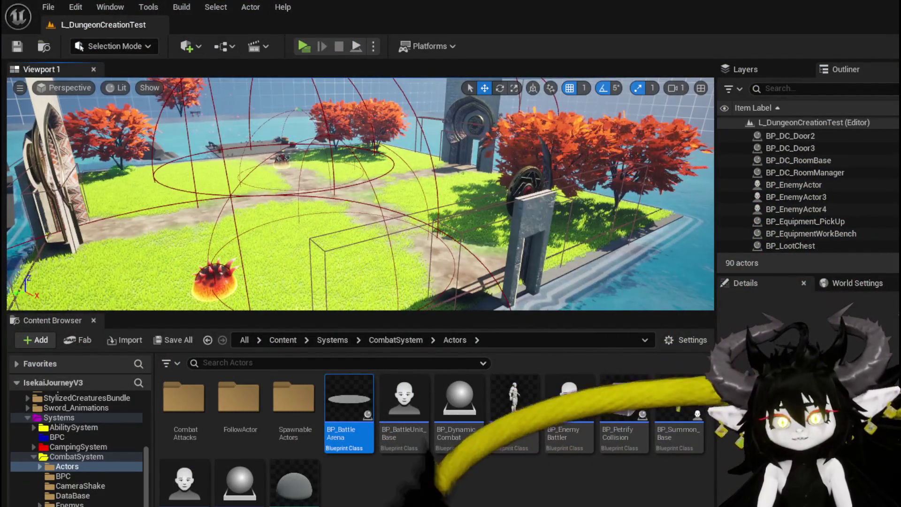
# Save the level, focus the viewport on BP_EnemyActor3, and start a fresh play-test with Alt+P.
pyautogui.click(22, 47)
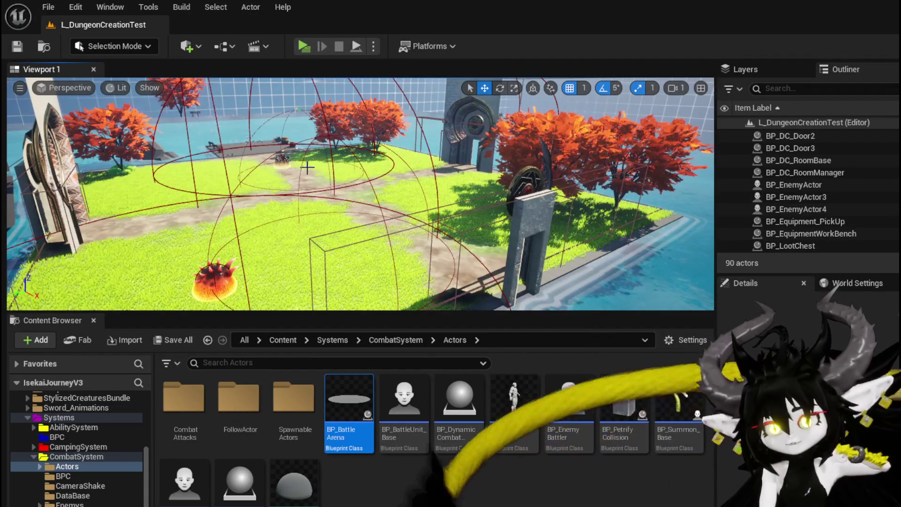
pyautogui.click(270, 160)
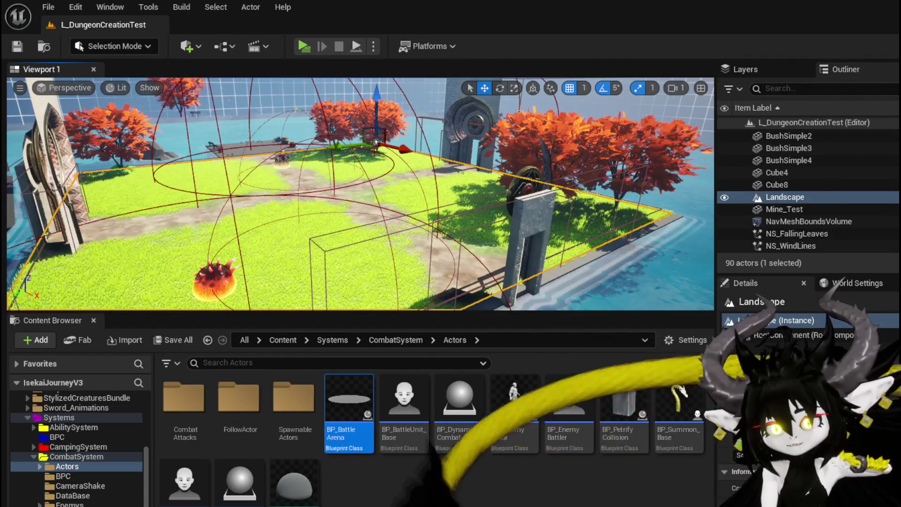
pyautogui.click(281, 161)
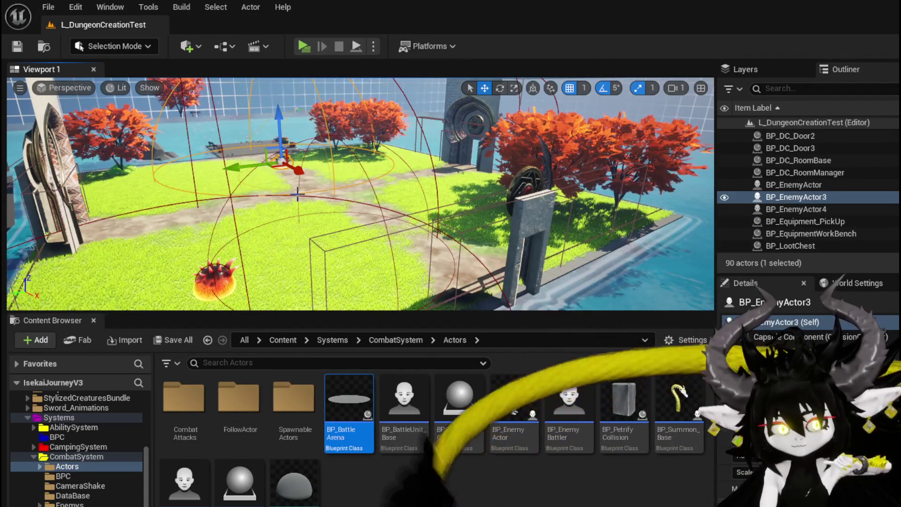
pyautogui.moveTo(292, 188); pyautogui.dragTo(222, 195)
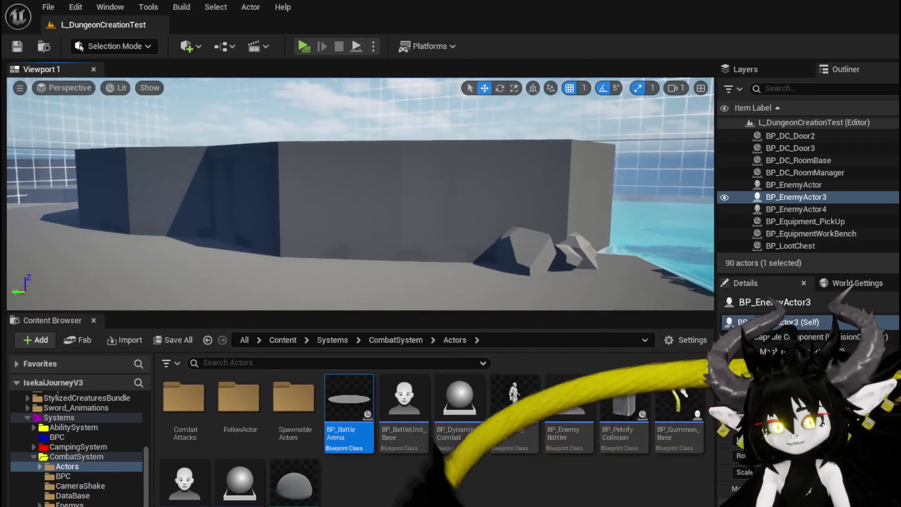
pyautogui.press('f')
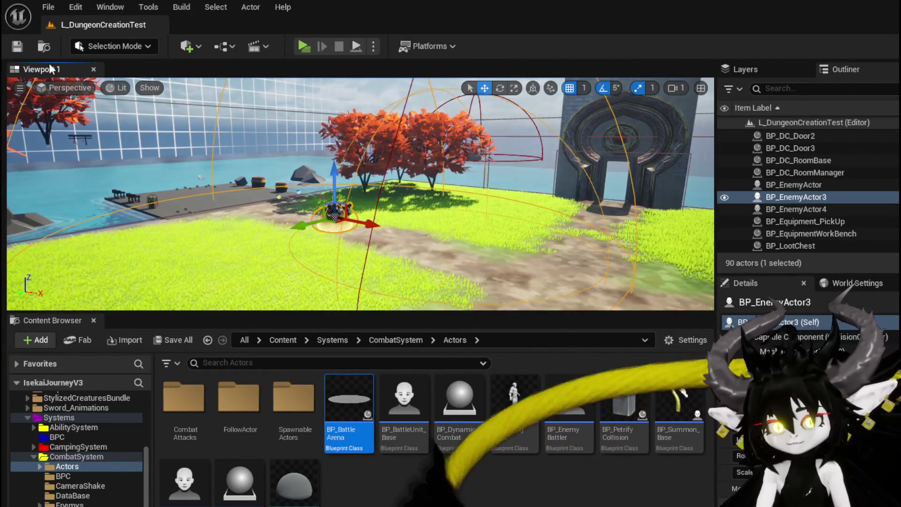
pyautogui.hotkey('alt', 'p')
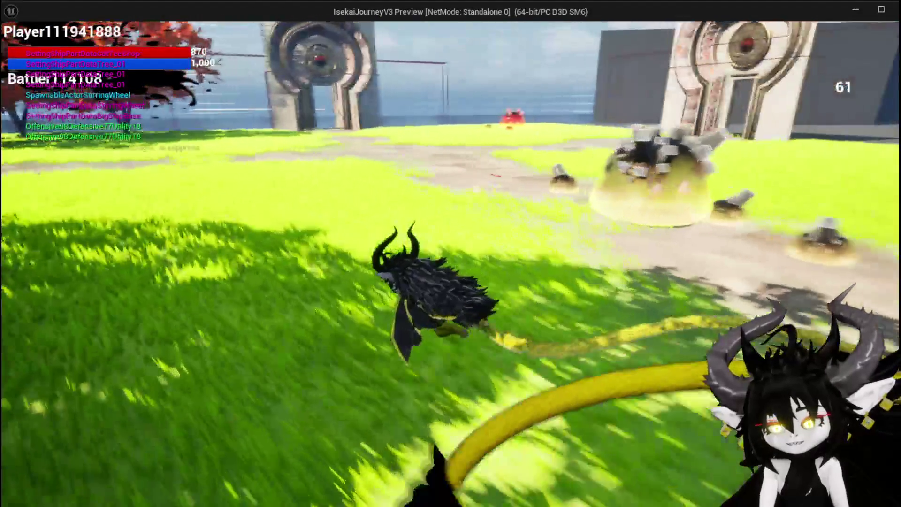
# Jump and double-jump off the spiky fire creature, then stop the standalone preview.
pyautogui.press('space')
pyautogui.press('space')
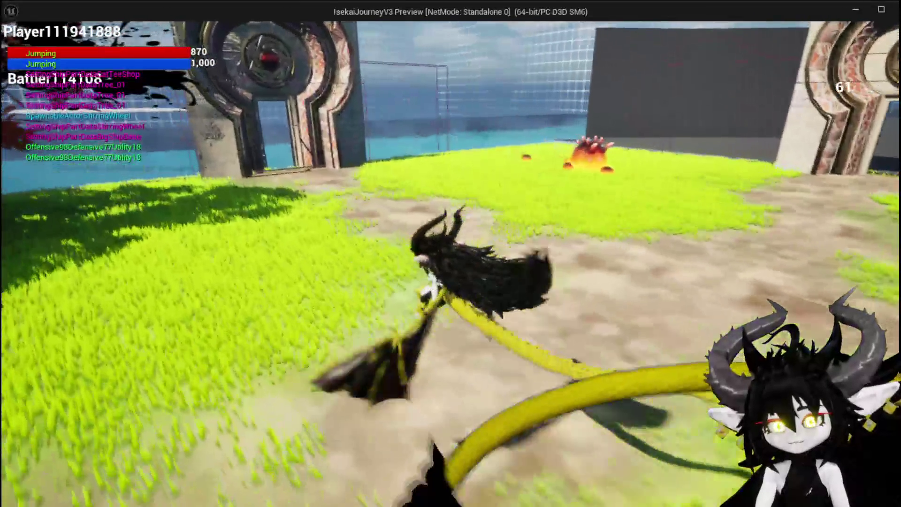
pyautogui.press('w')
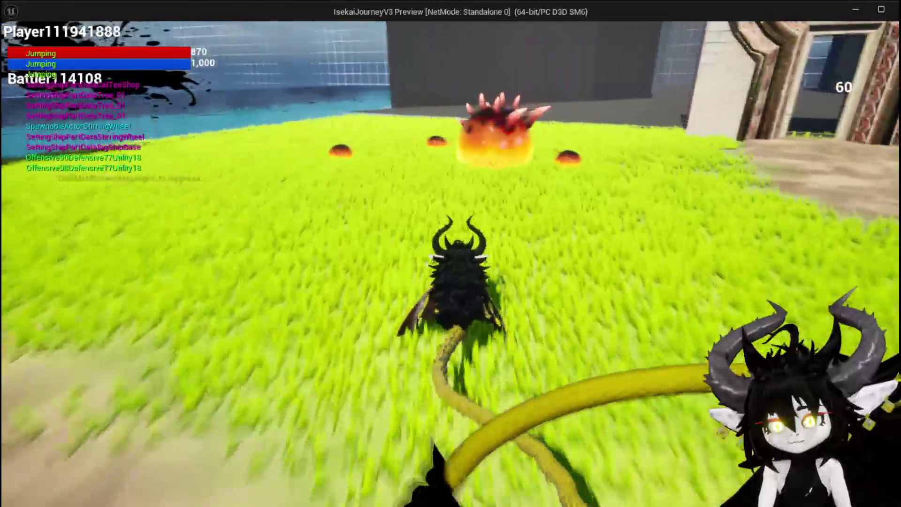
pyautogui.press('space')
pyautogui.press('space')
pyautogui.press('space')
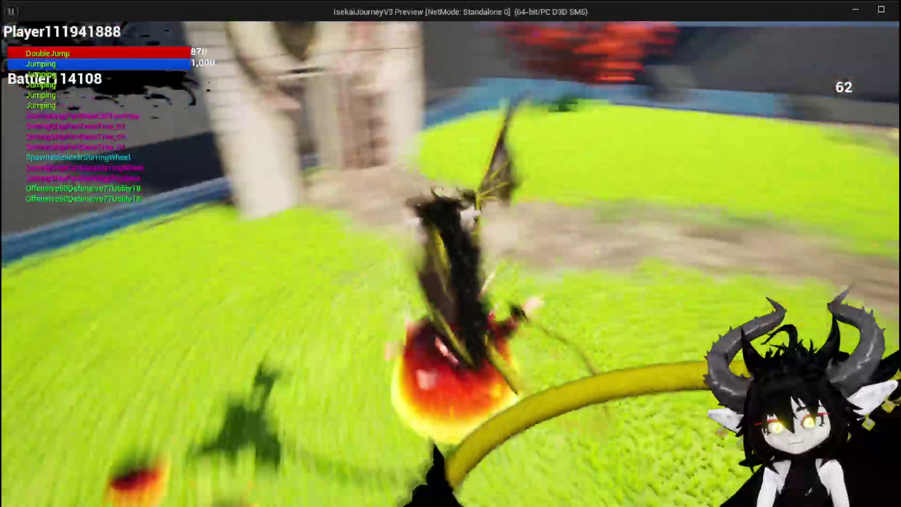
pyautogui.press('space')
pyautogui.press('space')
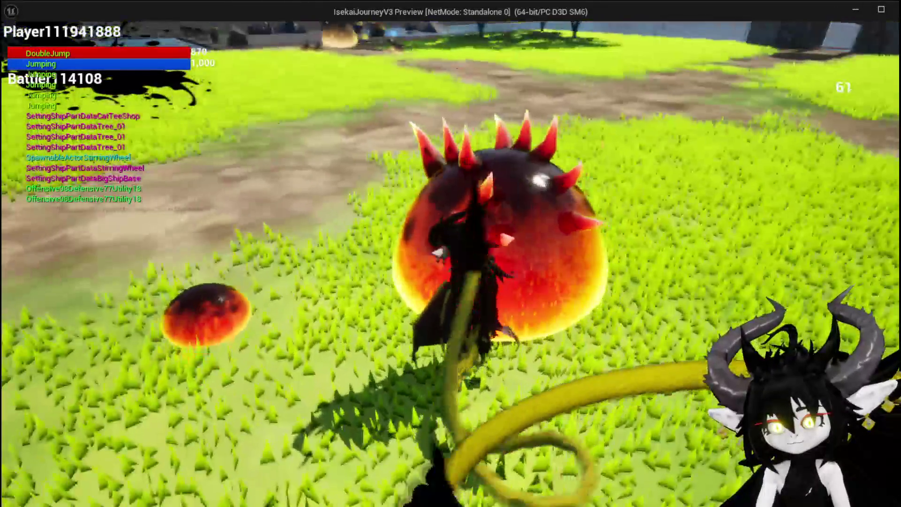
pyautogui.press('space')
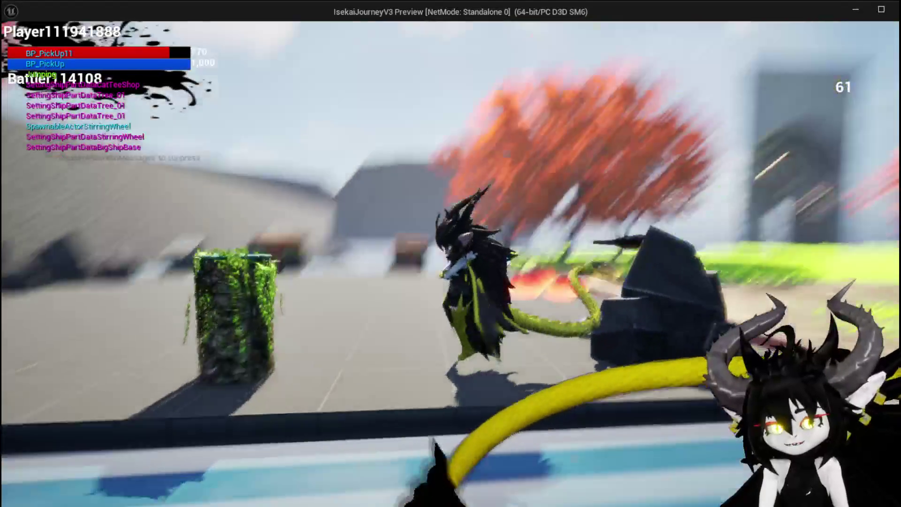
pyautogui.press('Escape')
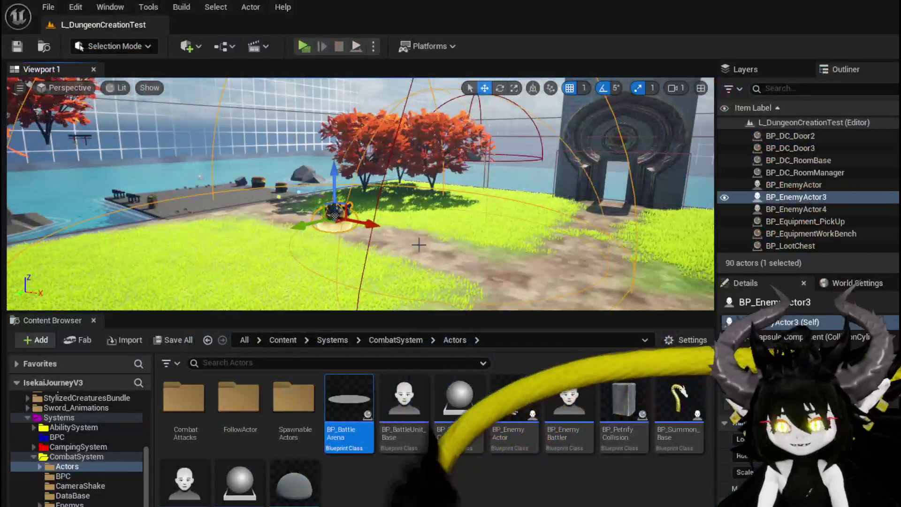
# Set the SM_Cube platform's Collision Presets to NoCollision.
pyautogui.moveTo(211, 222)
pyautogui.mouseDown()
pyautogui.moveTo(169, 226)
pyautogui.moveTo(169, 263)
pyautogui.moveTo(169, 244)
pyautogui.mouseUp()
pyautogui.click(331, 188)
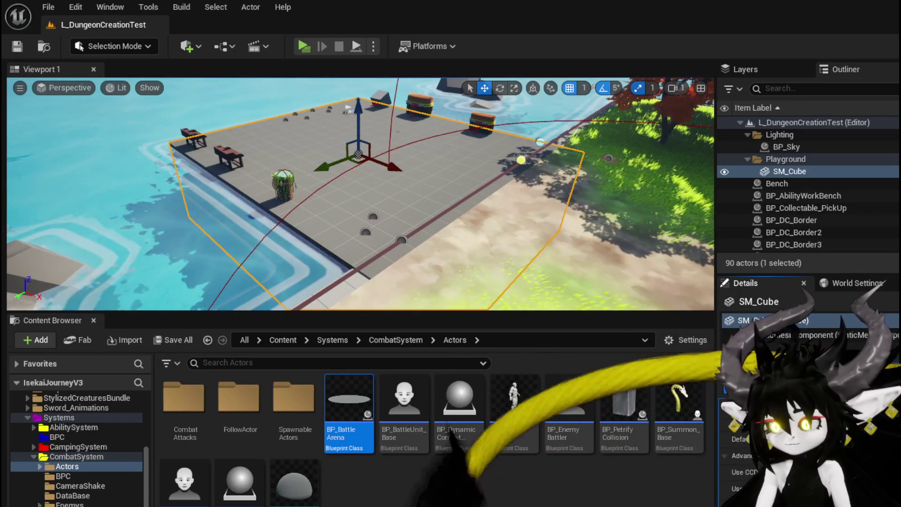
pyautogui.scroll(-3, 733, 435)
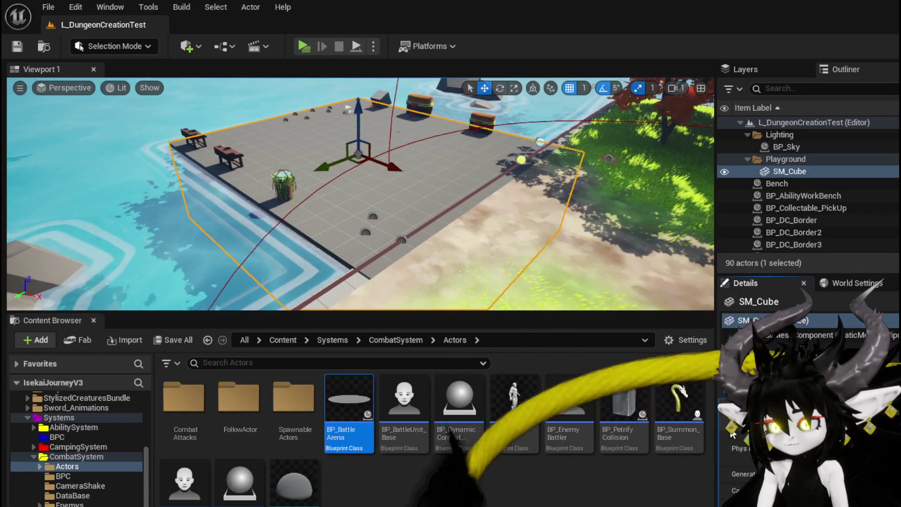
pyautogui.click(878, 399)
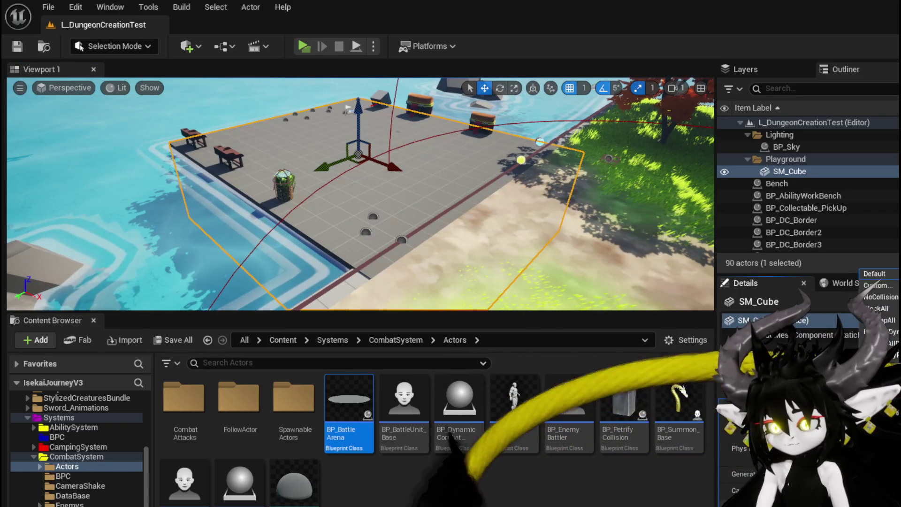
pyautogui.click(892, 297)
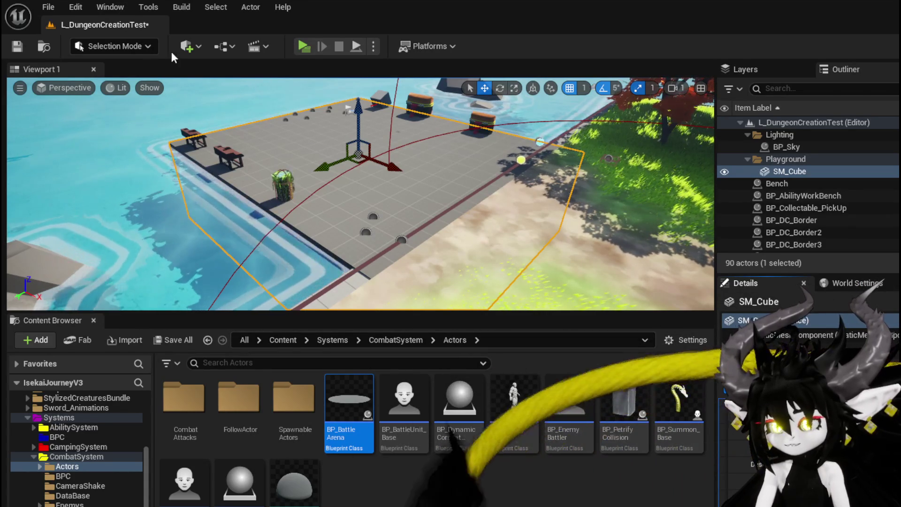
# Save the level and start a play test, running toward the pond.
pyautogui.click(19, 49)
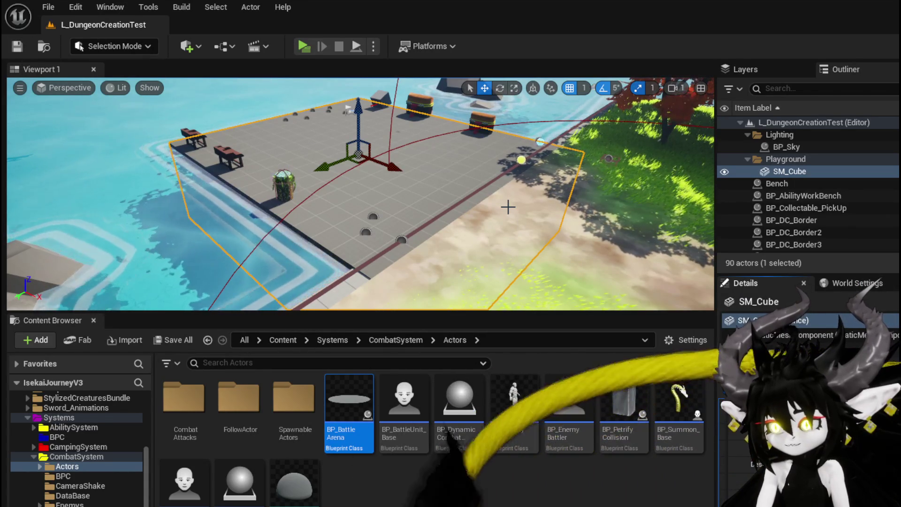
pyautogui.click(304, 46)
pyautogui.click(423, 162)
pyautogui.press('w')
pyautogui.press('space')
pyautogui.press('space')
pyautogui.press('space')
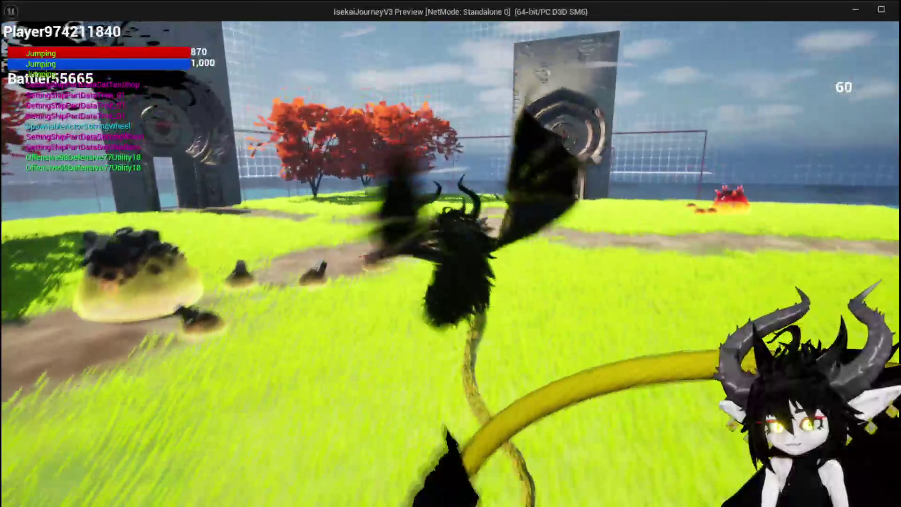
# Walk and jump toward the trees and gate, then stop the preview and save the level.
pyautogui.press('space')
pyautogui.press('space')
pyautogui.press('space')
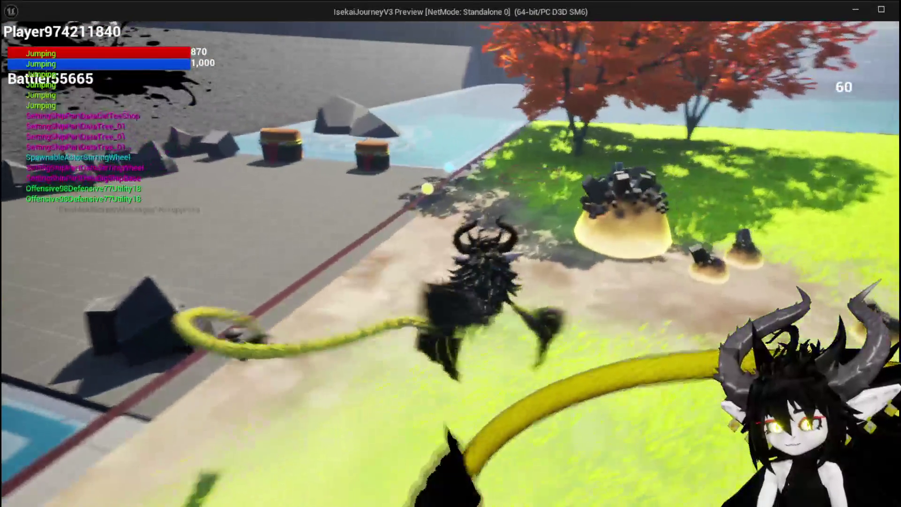
pyautogui.press('w')
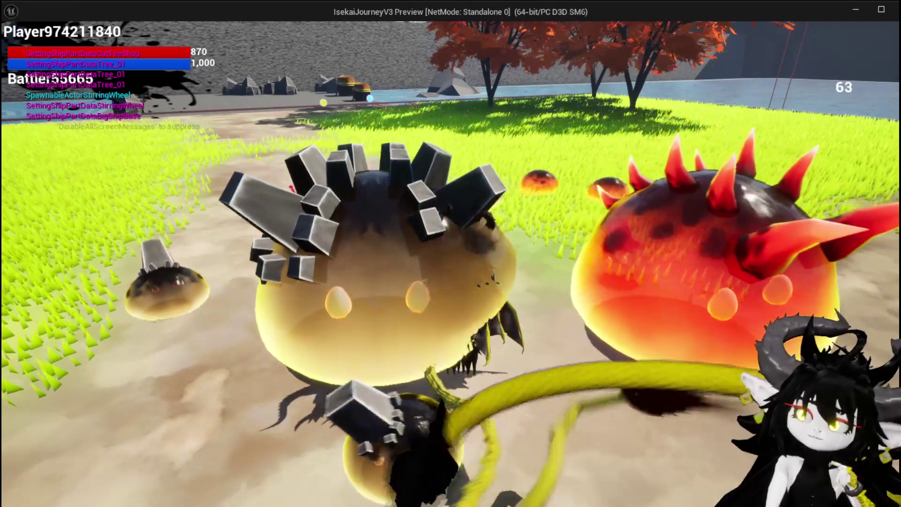
pyautogui.press('w')
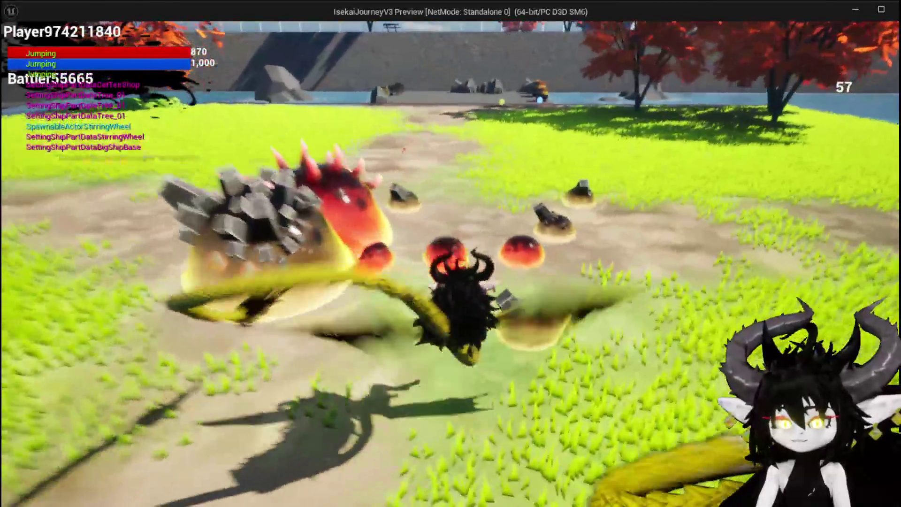
pyautogui.press('Escape')
pyautogui.click(44, 47)
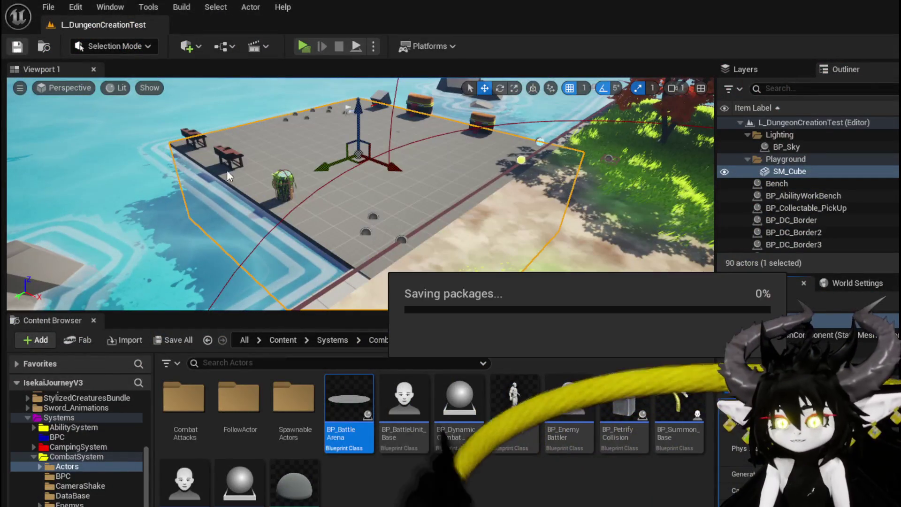
# Open BP_ThirdPersonCharacter from the ThirdPerson Blueprints folder.
pyautogui.hotkey('alt', 'Tab')
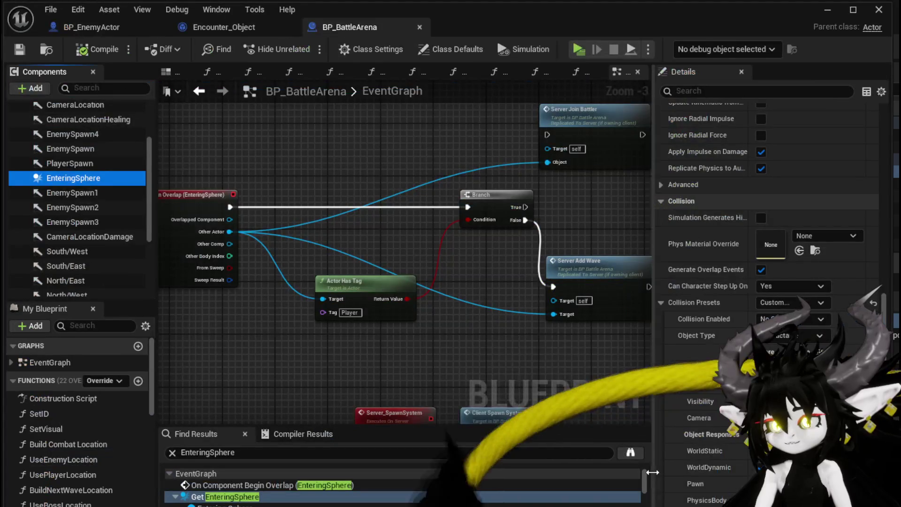
pyautogui.click(827, 9)
pyautogui.scroll(-10, 87, 453)
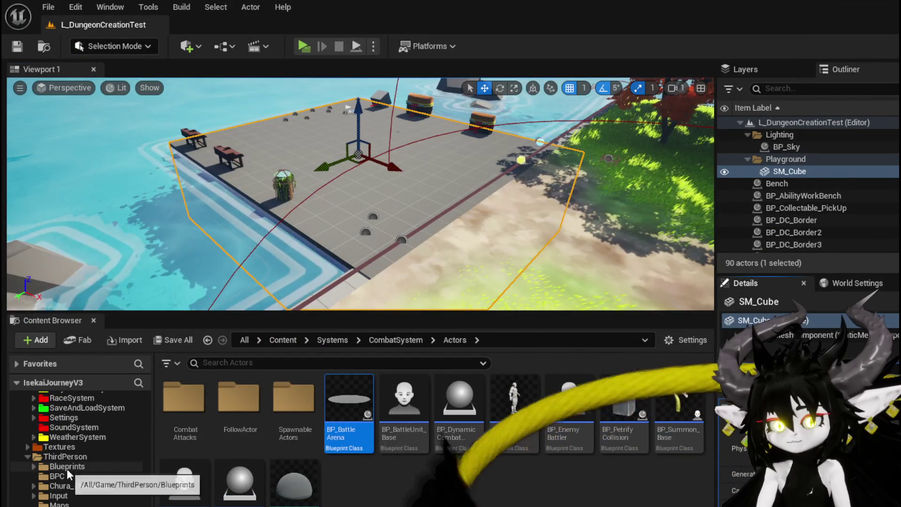
pyautogui.click(65, 466)
pyautogui.doubleClick(345, 423)
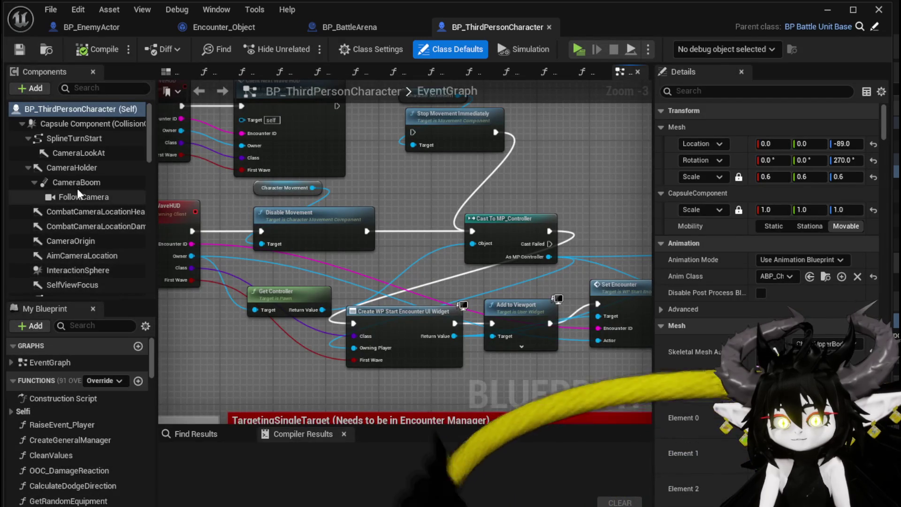
# Open the OOC_DamageReaction function graph.
pyautogui.scroll(-3, 89, 235)
pyautogui.scroll(-5, 92, 239)
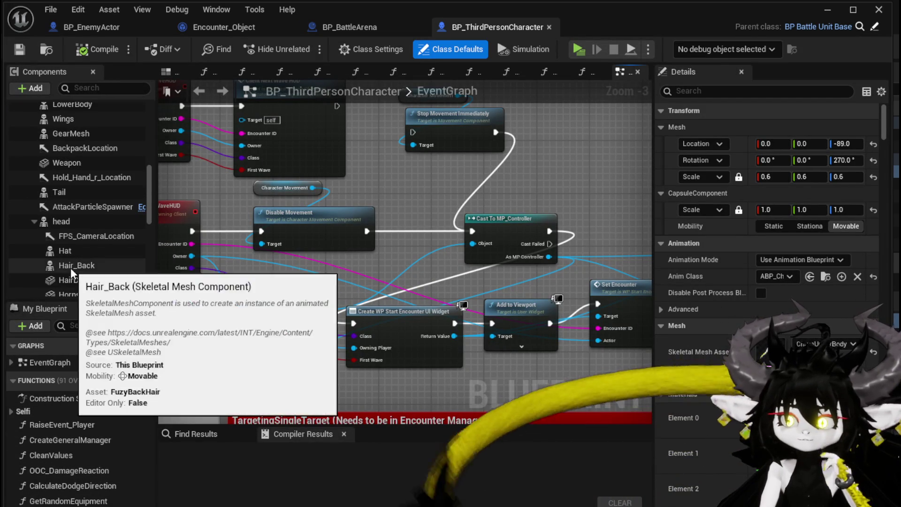
pyautogui.scroll(-2, 70, 267)
pyautogui.doubleClick(86, 469)
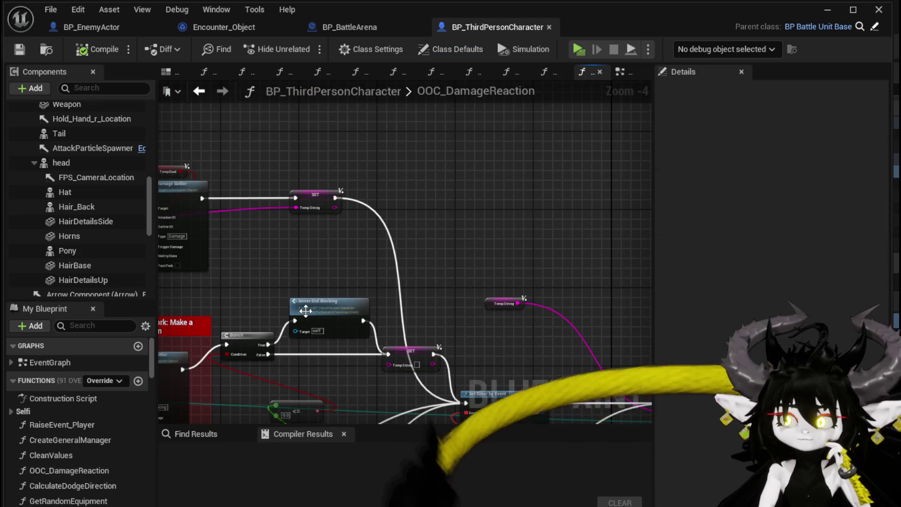
# Locate the Damage Battler calls below the I frames comment and open the DamageBattler function.
pyautogui.moveTo(419, 281)
pyautogui.mouseDown()
pyautogui.moveTo(442, 235)
pyautogui.moveTo(323, 248)
pyautogui.moveTo(458, 218)
pyautogui.moveTo(530, 219)
pyautogui.mouseUp()
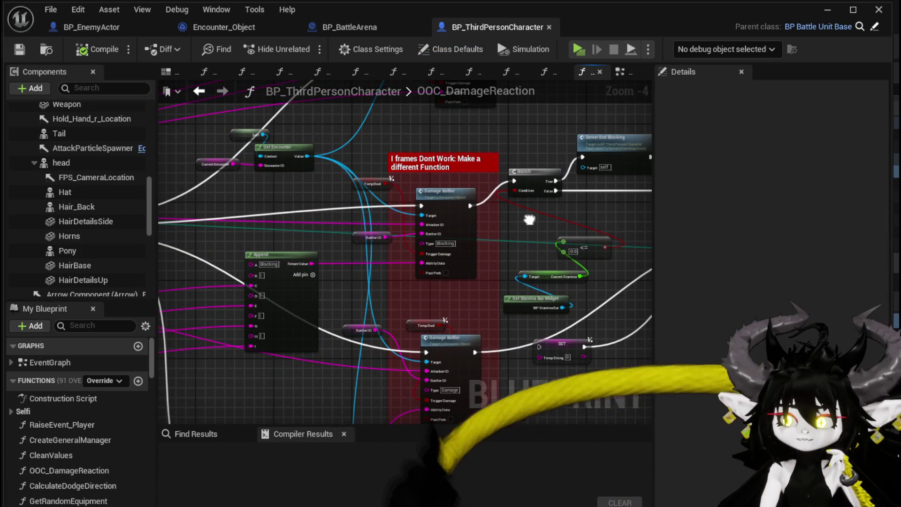
pyautogui.scroll(2, 517, 232)
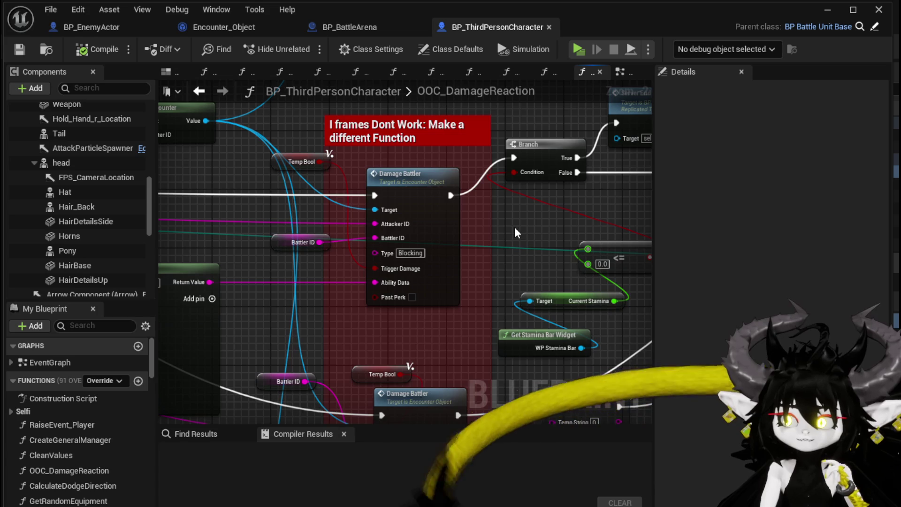
pyautogui.scroll(-2, 516, 232)
pyautogui.moveTo(517, 223)
pyautogui.mouseDown()
pyautogui.moveTo(478, 163)
pyautogui.moveTo(426, 145)
pyautogui.moveTo(403, 73)
pyautogui.moveTo(368, 41)
pyautogui.mouseUp()
pyautogui.moveTo(491, 246)
pyautogui.mouseDown()
pyautogui.moveTo(447, 177)
pyautogui.moveTo(179, 184)
pyautogui.moveTo(358, 318)
pyautogui.moveTo(595, 231)
pyautogui.moveTo(544, 392)
pyautogui.mouseUp()
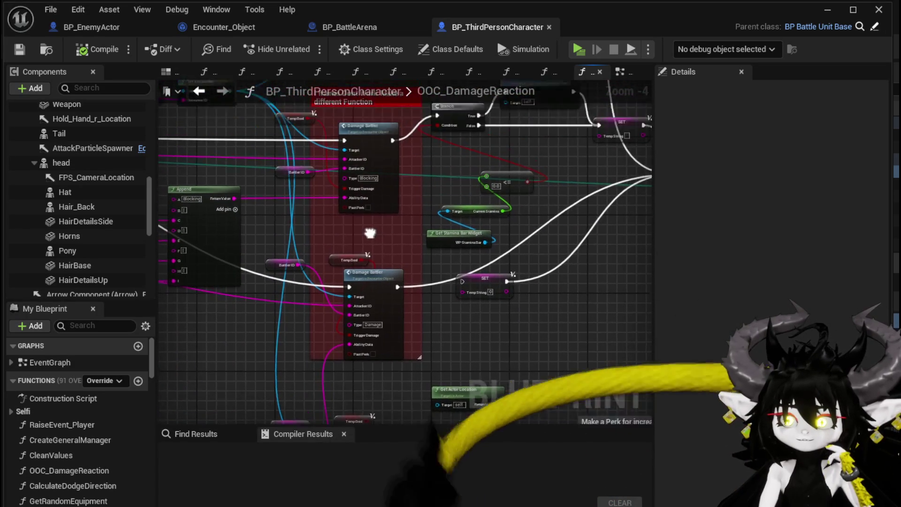
pyautogui.scroll(2, 412, 217)
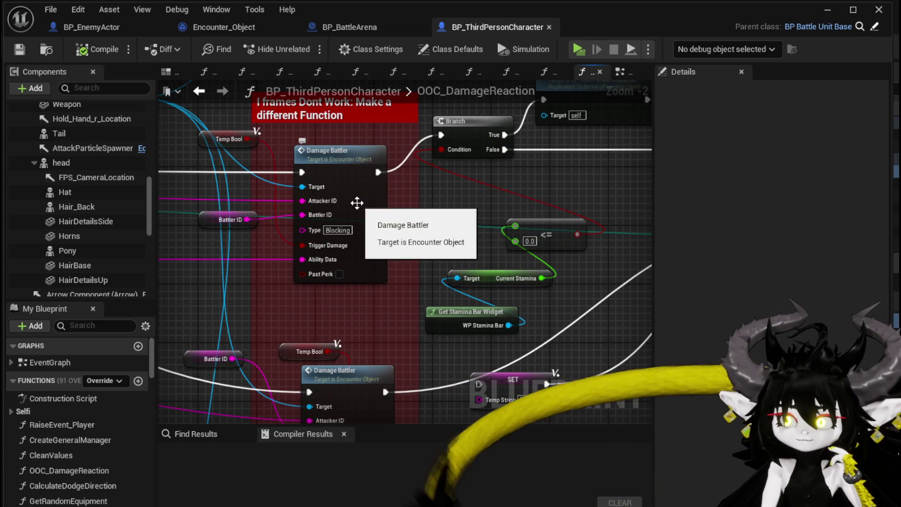
pyautogui.doubleClick(356, 203)
pyautogui.moveTo(461, 219)
pyautogui.mouseDown()
pyautogui.moveTo(318, 164)
pyautogui.moveTo(358, 181)
pyautogui.moveTo(367, 197)
pyautogui.moveTo(183, 171)
pyautogui.moveTo(125, 145)
pyautogui.mouseUp()
# Delete the Sequence node and its wires from the DamageBattler graph.
pyautogui.scroll(-3, 367, 197)
pyautogui.scroll(3, 218, 175)
pyautogui.scroll(-2, 183, 171)
pyautogui.scroll(2, 344, 189)
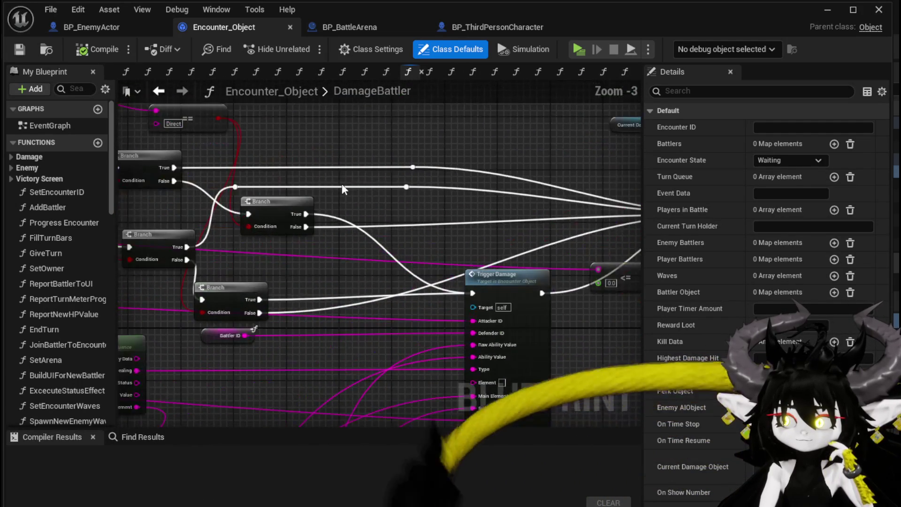
pyautogui.moveTo(583, 197); pyautogui.dragTo(127, 186)
pyautogui.scroll(4, 230, 186)
pyautogui.moveTo(281, 211)
pyautogui.mouseDown()
pyautogui.moveTo(342, 191)
pyautogui.moveTo(352, 197)
pyautogui.mouseUp()
pyautogui.scroll(-3, 328, 226)
pyautogui.moveTo(329, 226); pyautogui.dragTo(497, 251)
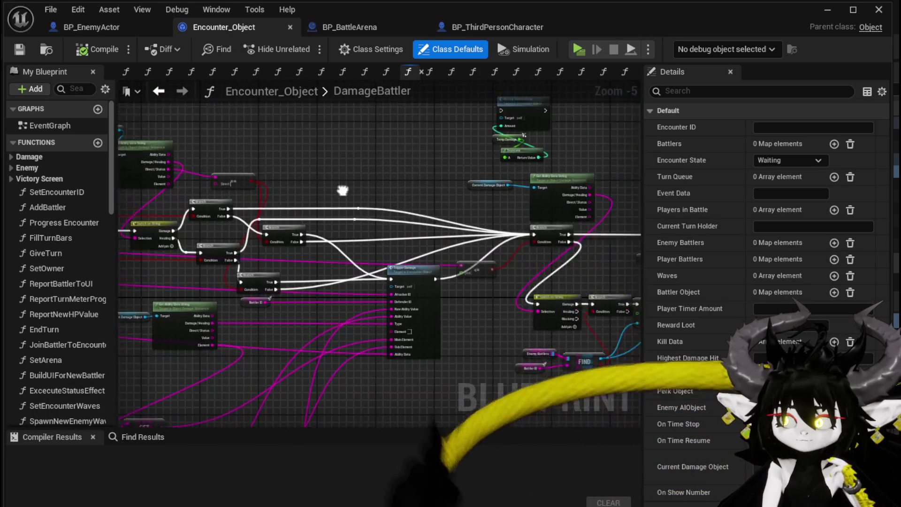
pyautogui.scroll(-4, 338, 198)
pyautogui.moveTo(338, 198)
pyautogui.mouseDown()
pyautogui.moveTo(262, 207)
pyautogui.moveTo(261, 217)
pyautogui.moveTo(11, 143)
pyautogui.mouseUp()
pyautogui.scroll(4, 260, 217)
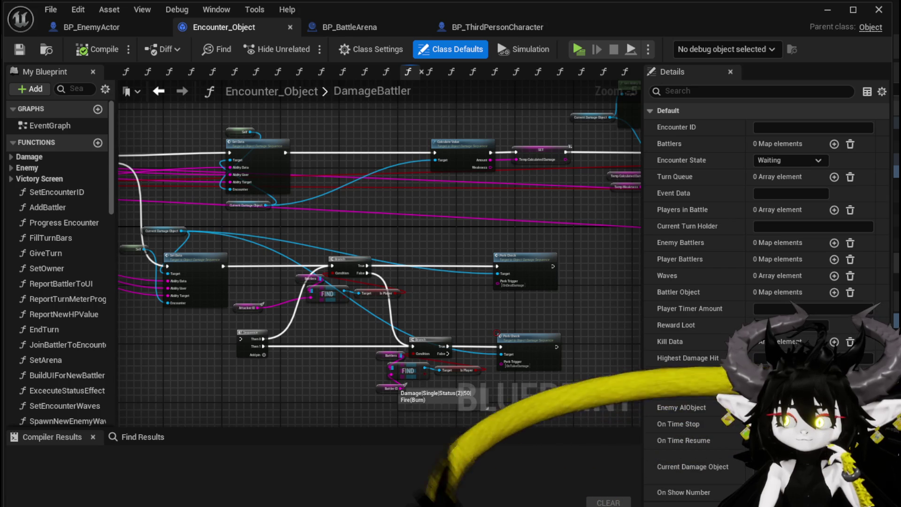
pyautogui.click(253, 342)
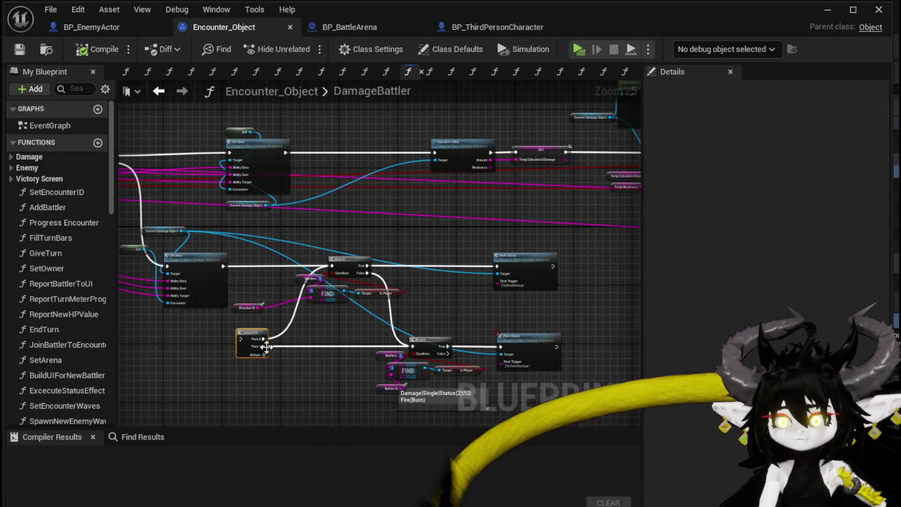
pyautogui.press('Delete')
# Compile and save Encounter_Object, then open the OnTakeDamage Perk Check function graph.
pyautogui.click(83, 50)
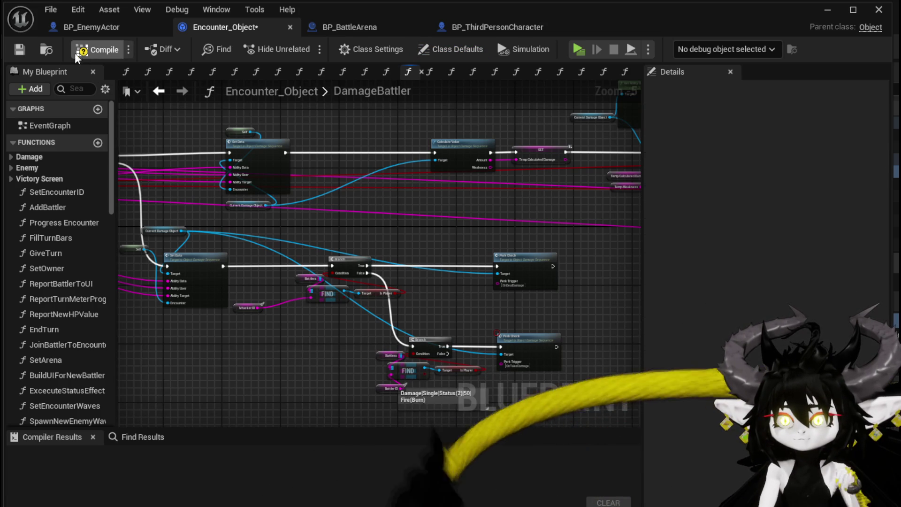
pyautogui.click(20, 49)
pyautogui.scroll(3, 432, 249)
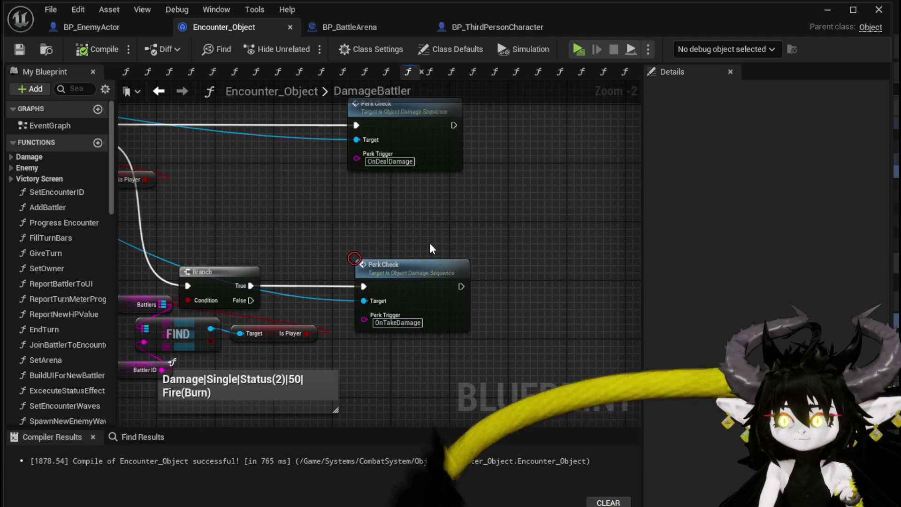
pyautogui.click(388, 281)
pyautogui.doubleClick(388, 282)
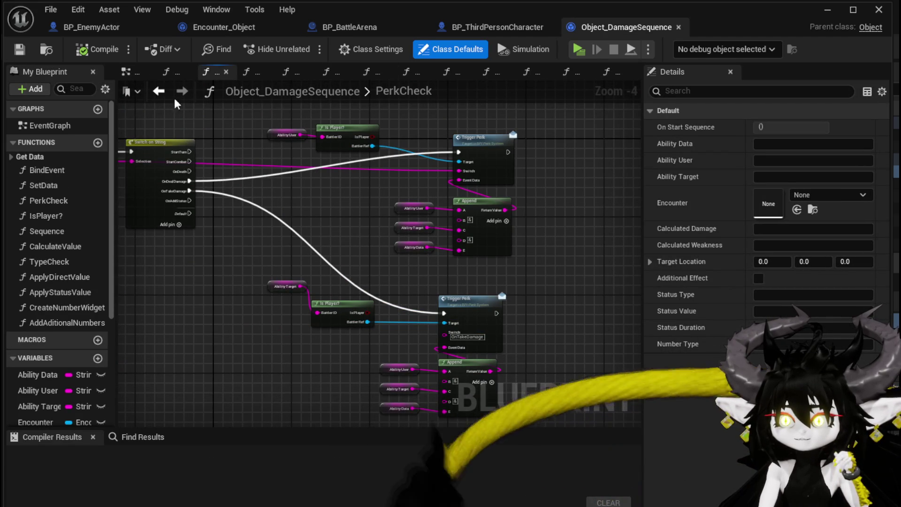
# Go back to view the AddAdditionalNumbers nodes, then return to BP_ThirdPersonCharacter's OOC_DamageReaction.
pyautogui.click(158, 91)
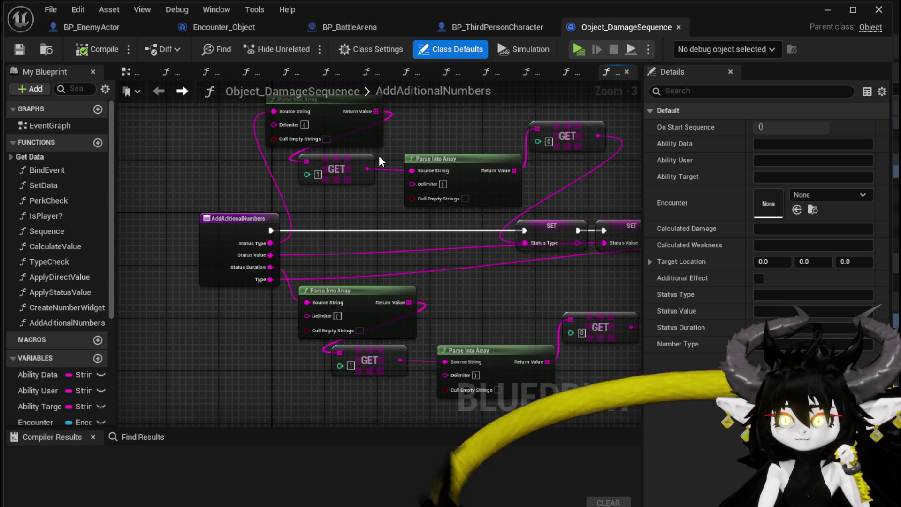
pyautogui.scroll(-5, 214, 164)
pyautogui.moveTo(214, 164); pyautogui.dragTo(362, 191)
pyautogui.scroll(3, 362, 191)
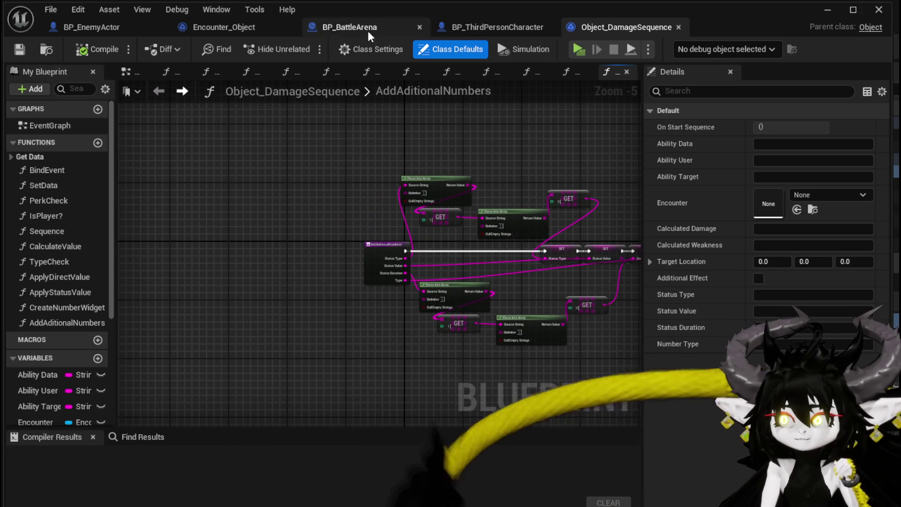
pyautogui.click(467, 31)
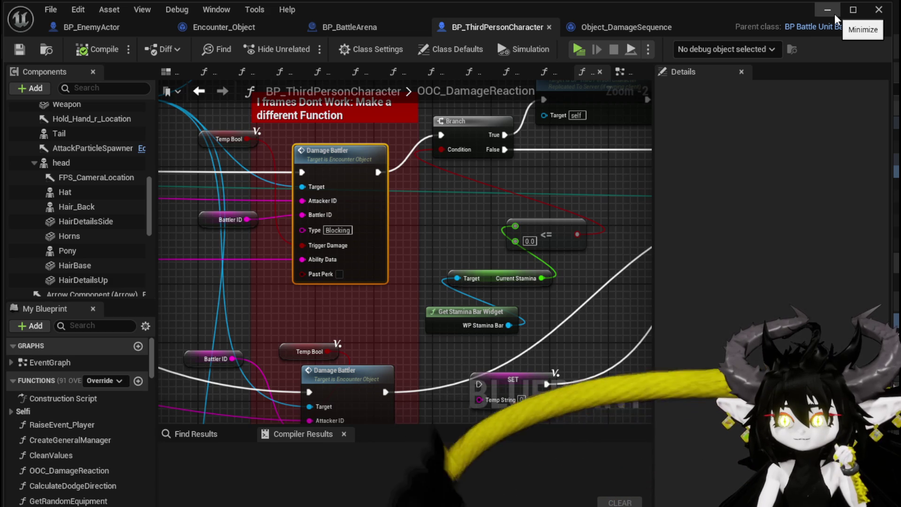
# Open the BPC_Perks blueprint from the Systems > BPC folder.
pyautogui.click(835, 13)
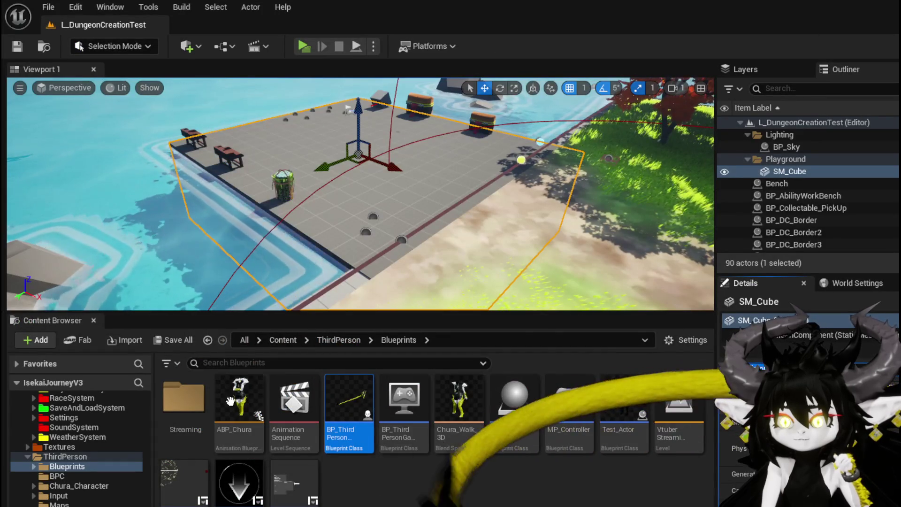
pyautogui.scroll(2, 116, 462)
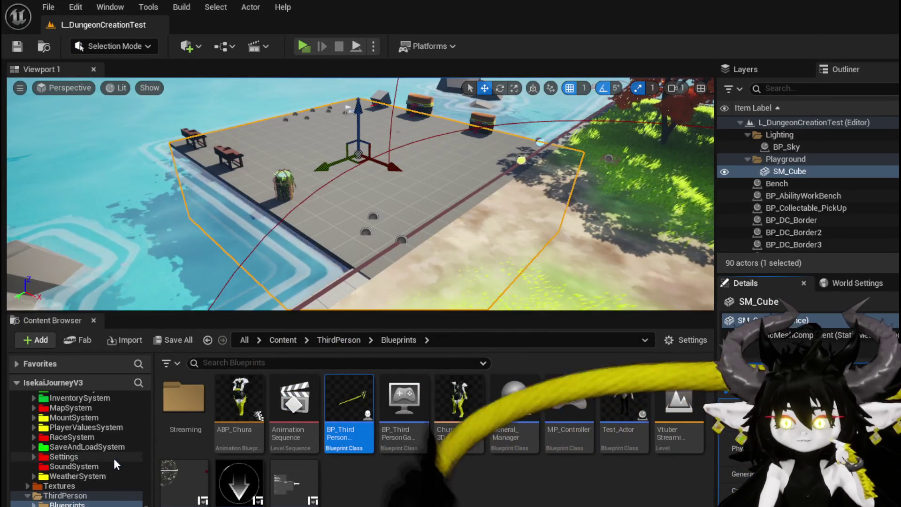
pyautogui.scroll(5, 116, 462)
pyautogui.click(57, 457)
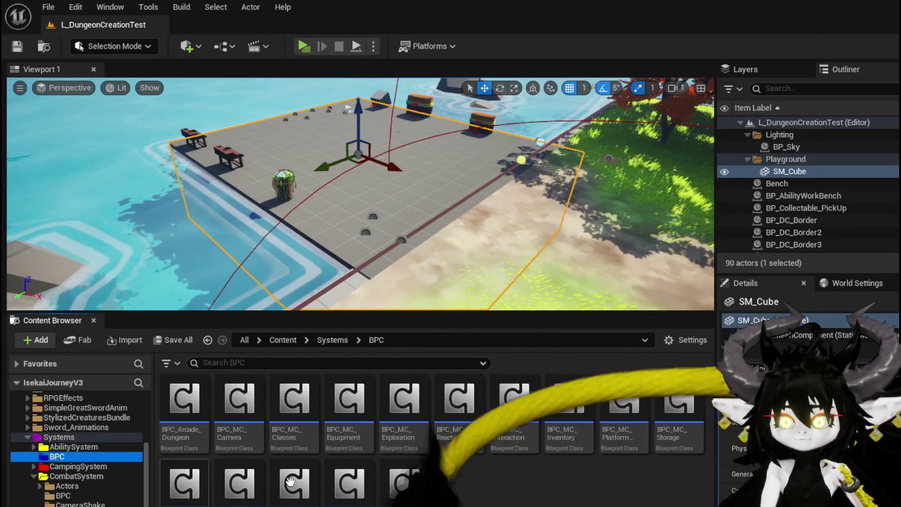
pyautogui.click(507, 500)
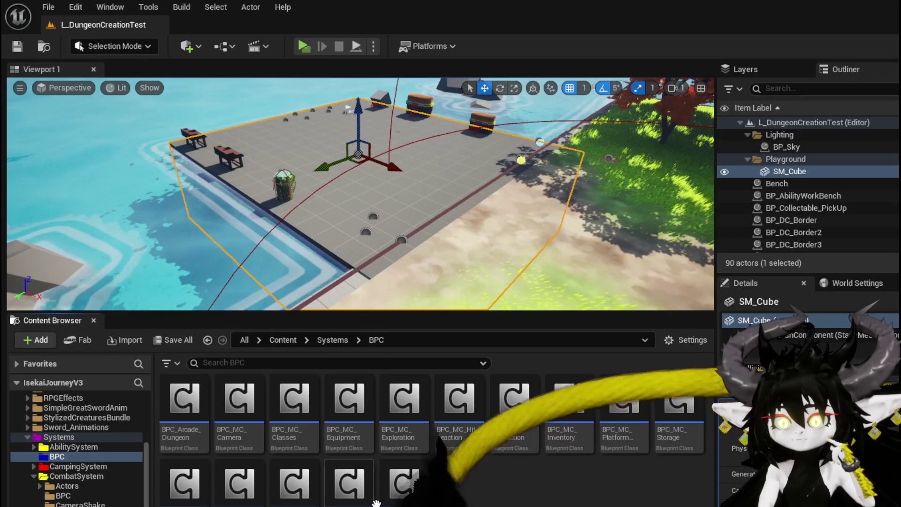
pyautogui.doubleClick(348, 493)
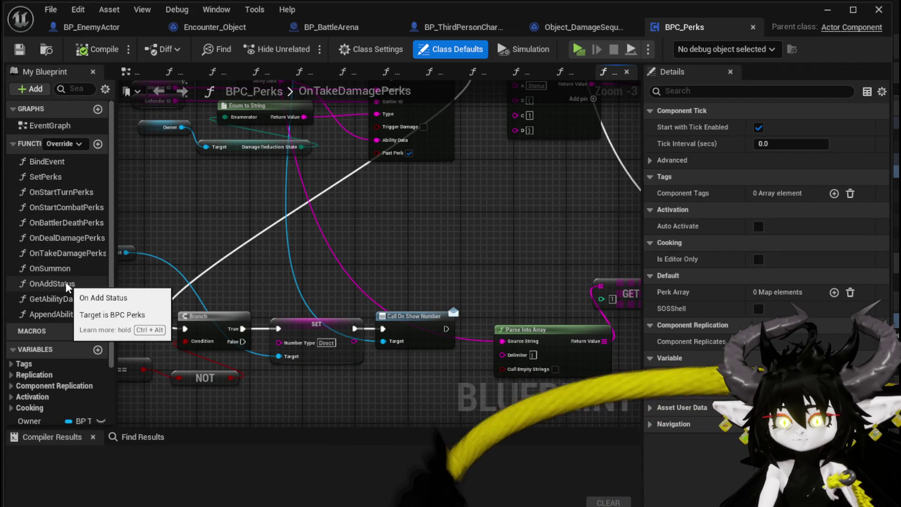
# Bring the OnTakeDamagePerks SET, Branch, Damage Battler and Append nodes into view.
pyautogui.click(286, 281)
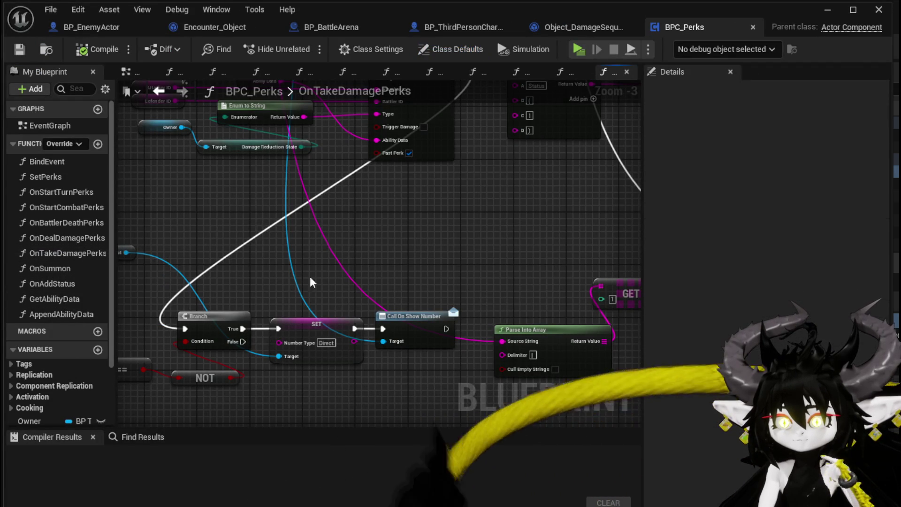
pyautogui.scroll(-3, 314, 282)
pyautogui.scroll(5, 286, 265)
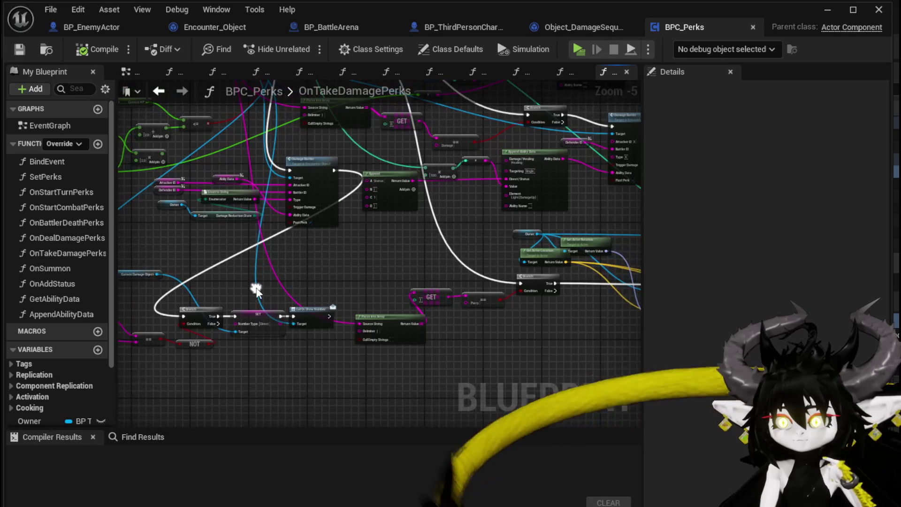
pyautogui.moveTo(274, 292); pyautogui.dragTo(413, 235)
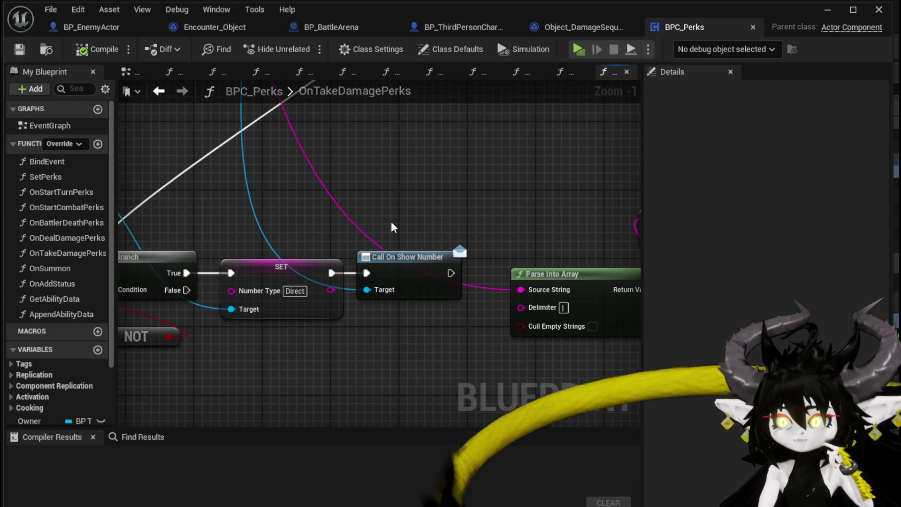
pyautogui.scroll(-3, 418, 322)
pyautogui.moveTo(341, 279); pyautogui.dragTo(486, 275)
pyautogui.scroll(4, 338, 308)
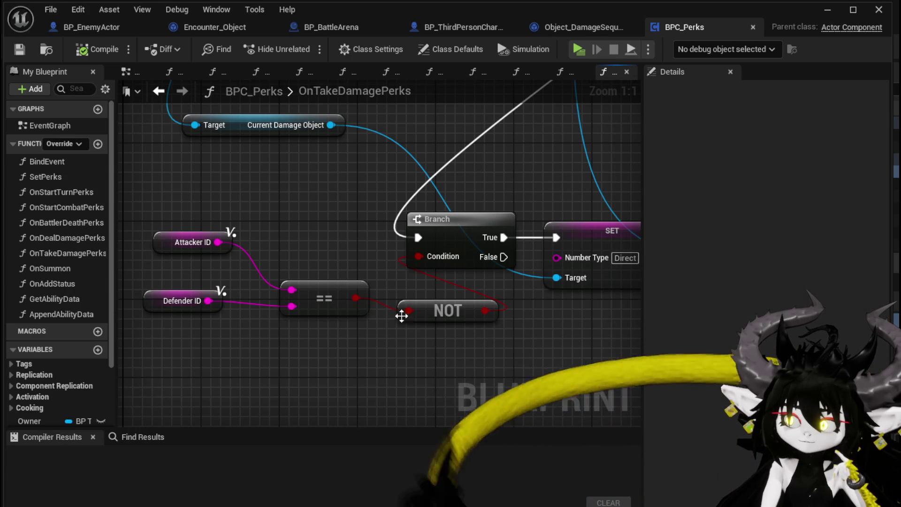
pyautogui.scroll(-1, 350, 261)
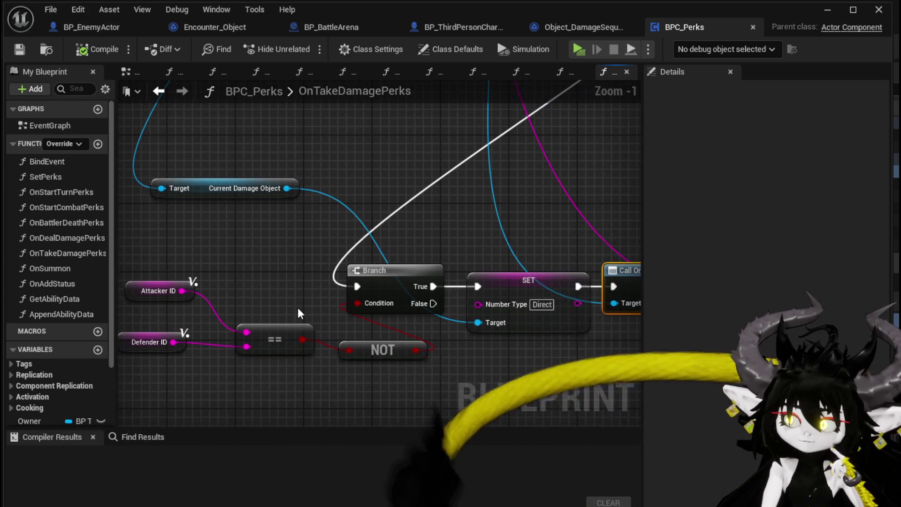
pyautogui.scroll(-2, 298, 308)
pyautogui.moveTo(298, 309)
pyautogui.mouseDown()
pyautogui.moveTo(195, 404)
pyautogui.moveTo(122, 422)
pyautogui.moveTo(395, 395)
pyautogui.mouseUp()
# Marquee-select and reposition the Damage Battler node group, then save BPC_Perks.
pyautogui.moveTo(202, 340)
pyautogui.mouseDown()
pyautogui.moveTo(468, 207)
pyautogui.moveTo(465, 220)
pyautogui.moveTo(382, 258)
pyautogui.mouseUp()
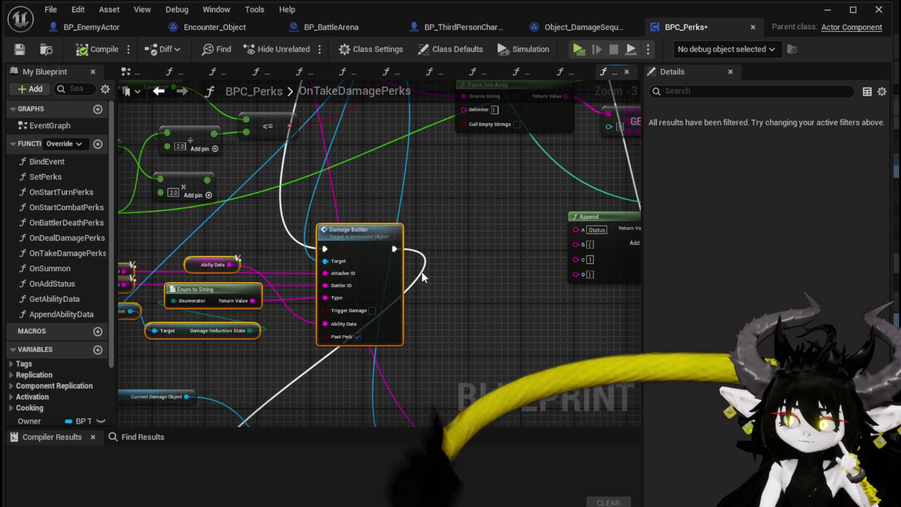
pyautogui.scroll(-2, 410, 199)
pyautogui.scroll(1, 418, 268)
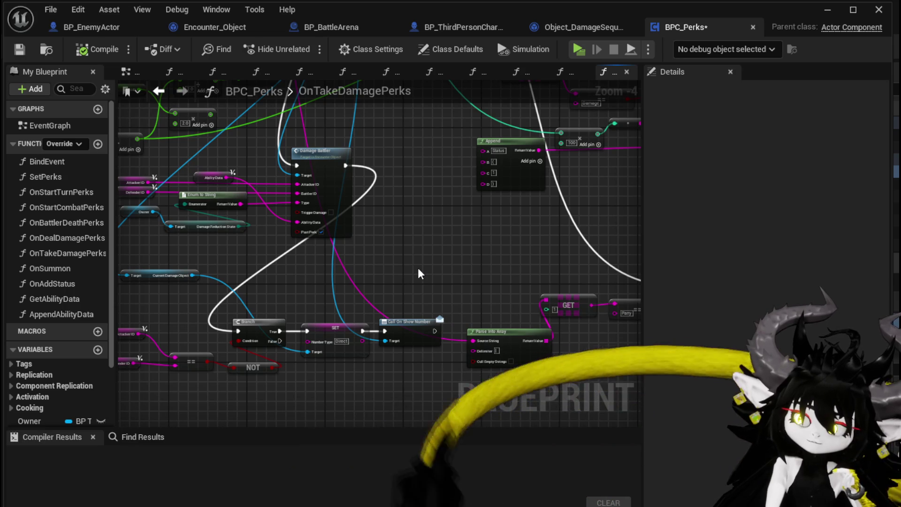
pyautogui.moveTo(418, 271); pyautogui.dragTo(466, 246)
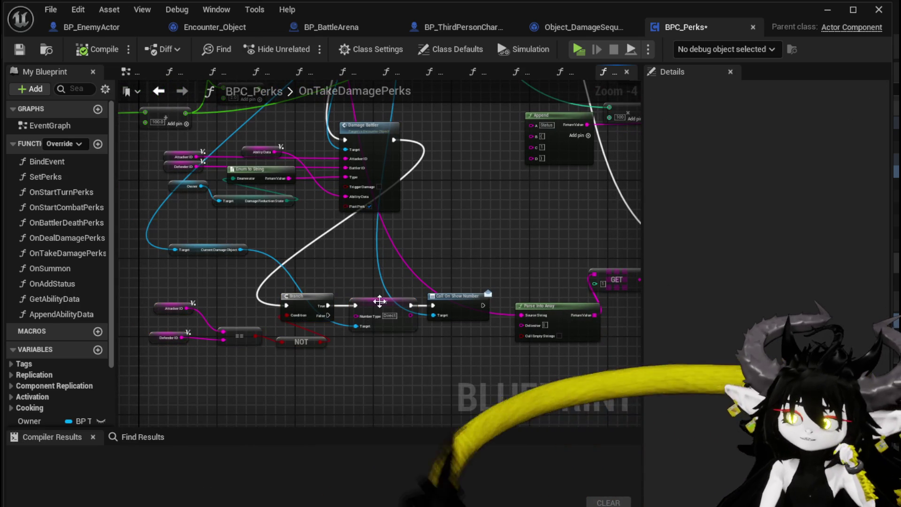
pyautogui.hotkey('ctrl', 's')
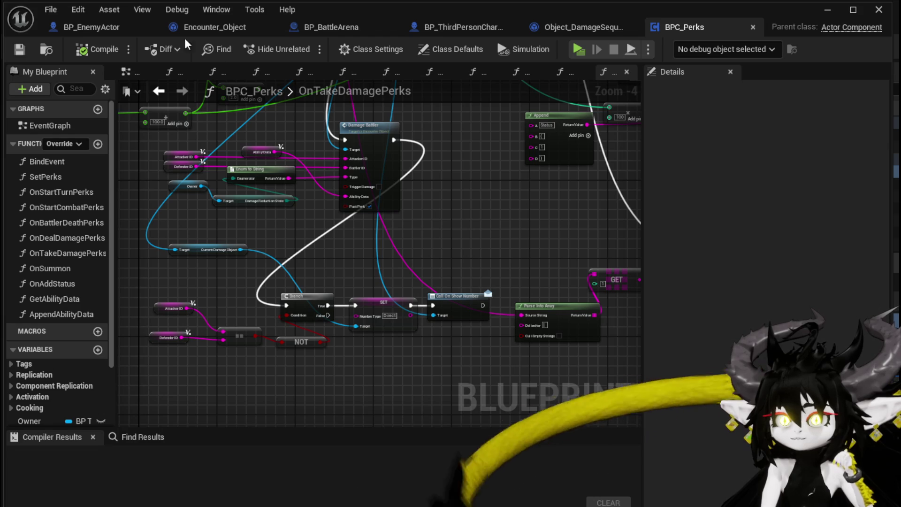
# Switch to BP_ThirdPersonCharacter and navigate back to its EventGraph.
pyautogui.scroll(-1, 434, 176)
pyautogui.moveTo(433, 170); pyautogui.dragTo(461, 205)
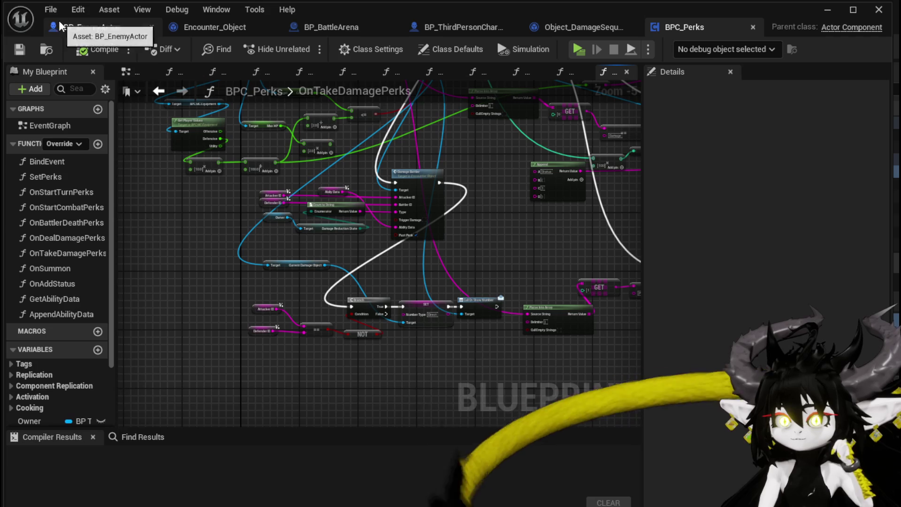
pyautogui.click(441, 25)
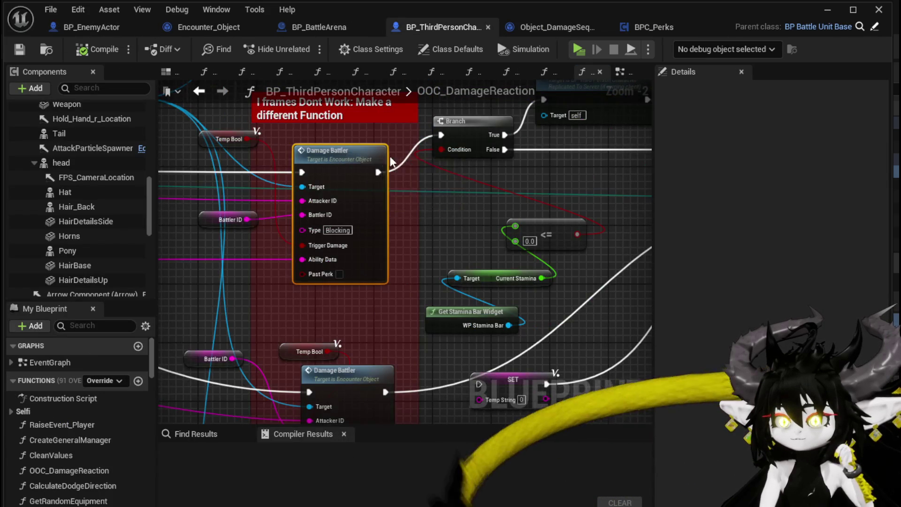
pyautogui.scroll(-6, 472, 186)
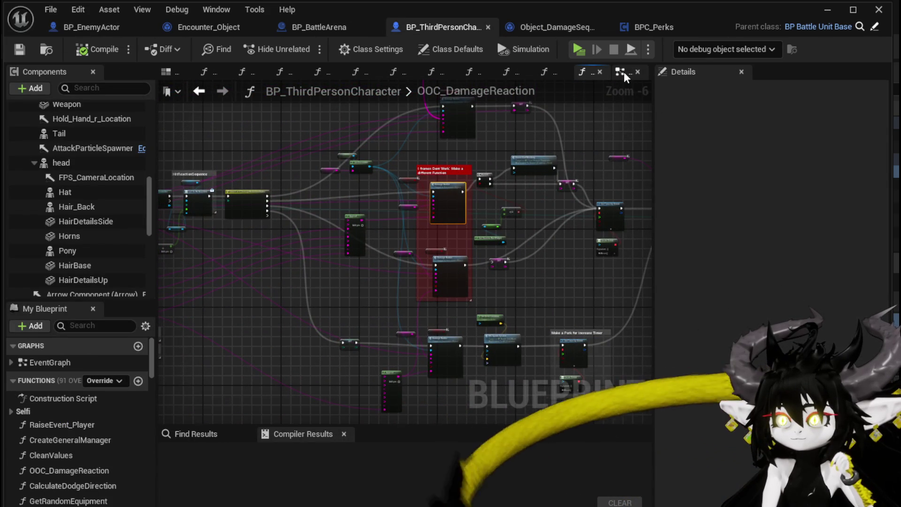
pyautogui.hotkey('alt', 'Left')
pyautogui.scroll(-10, 433, 172)
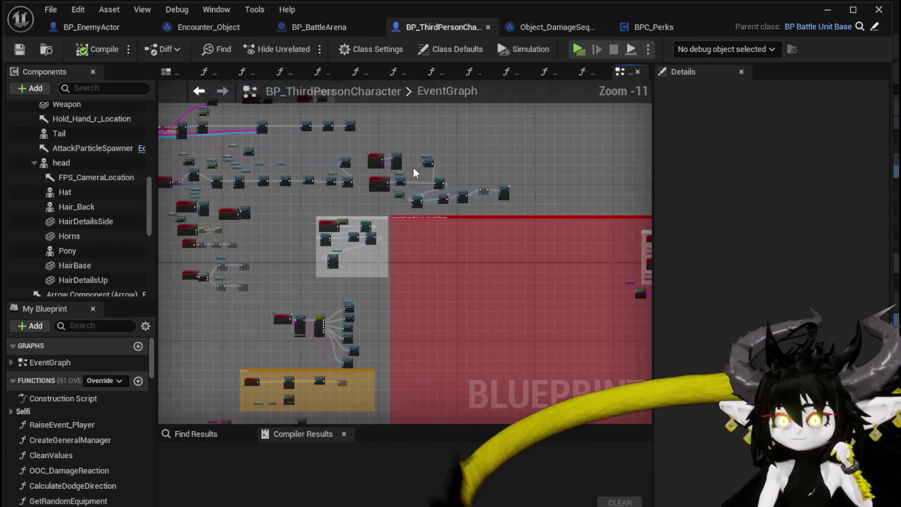